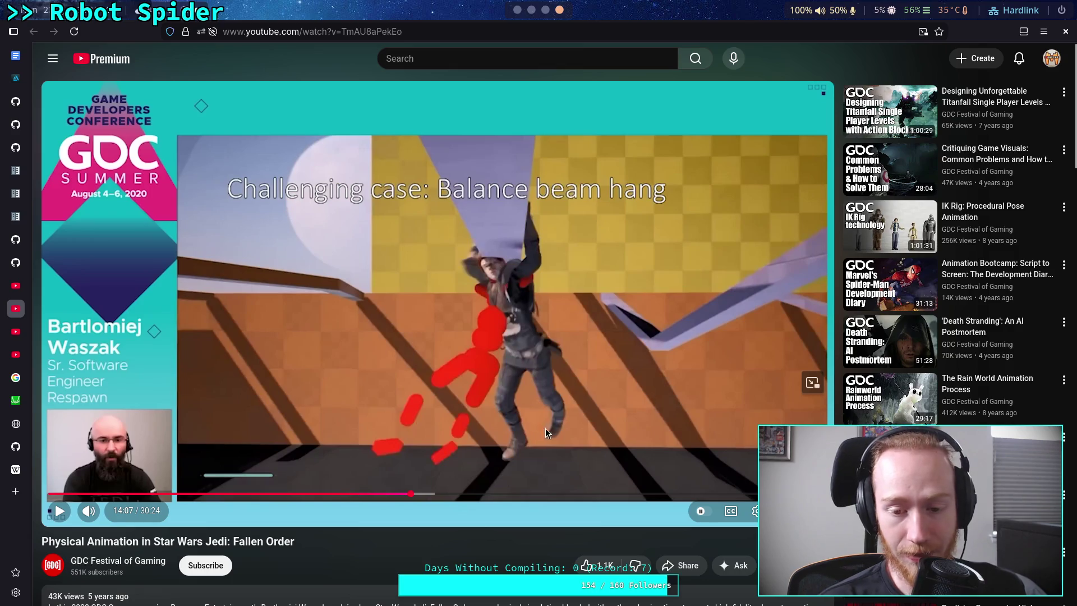
Step: Resume the Jedi: Fallen Order talk from 14:07 through the beam hang demos to Ground navigation
click(524, 460)
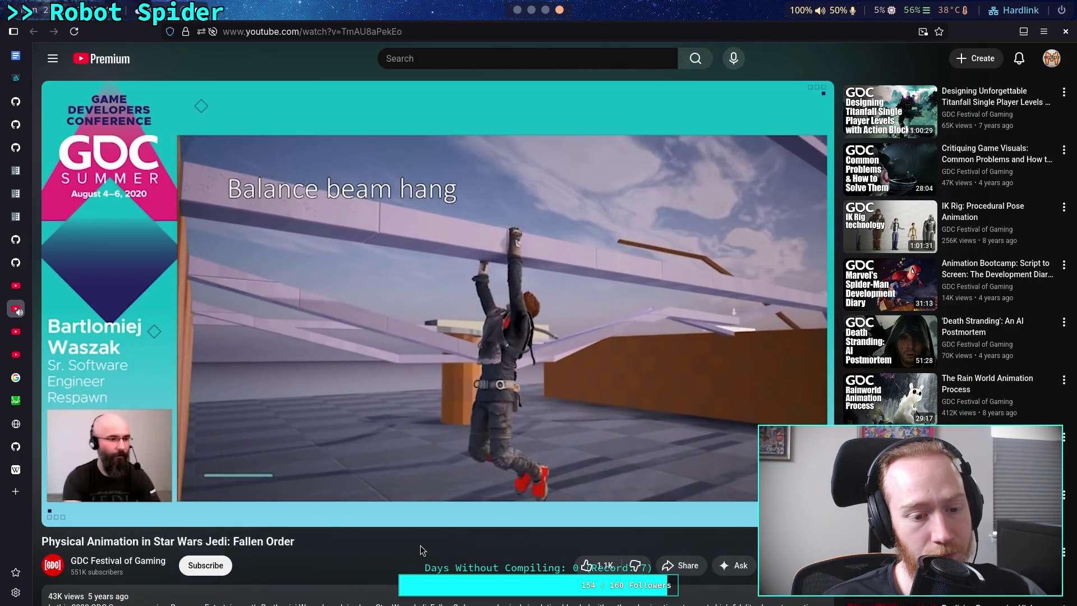
Step: Rewind the talk and replay it from the Partial Velocity Drive slide at about 15:23
key(j)
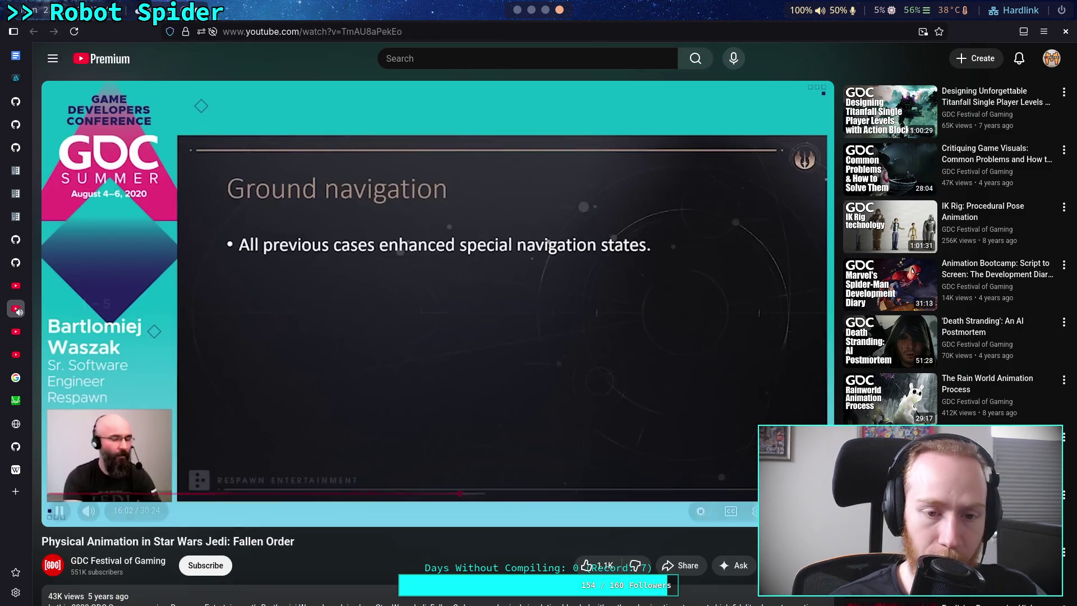
key(Left)
key(Left)
key(Left)
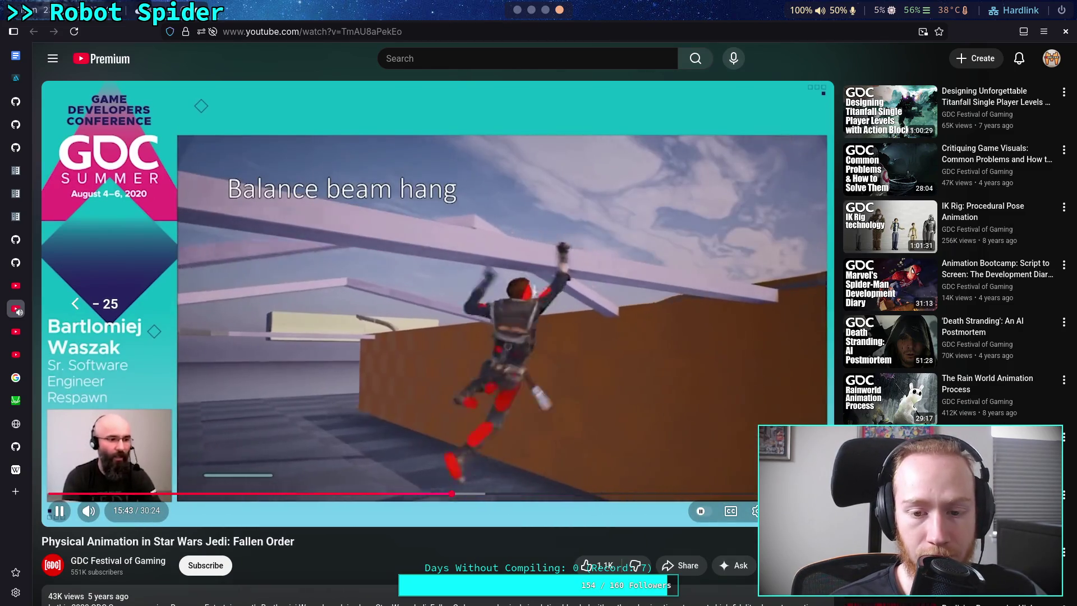
key(Left)
key(Left)
key(Left)
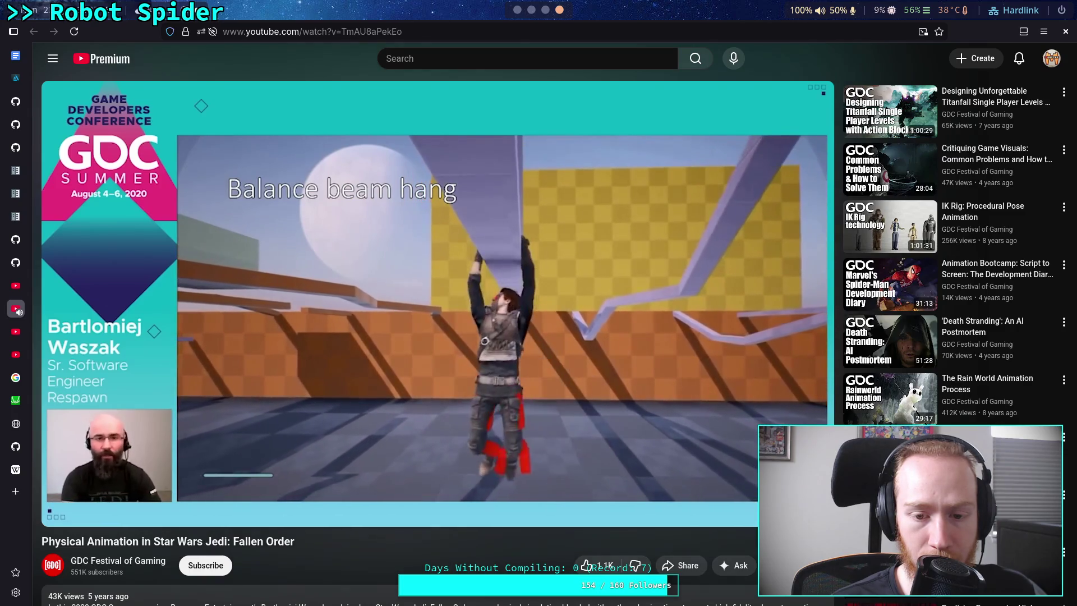
key(Left)
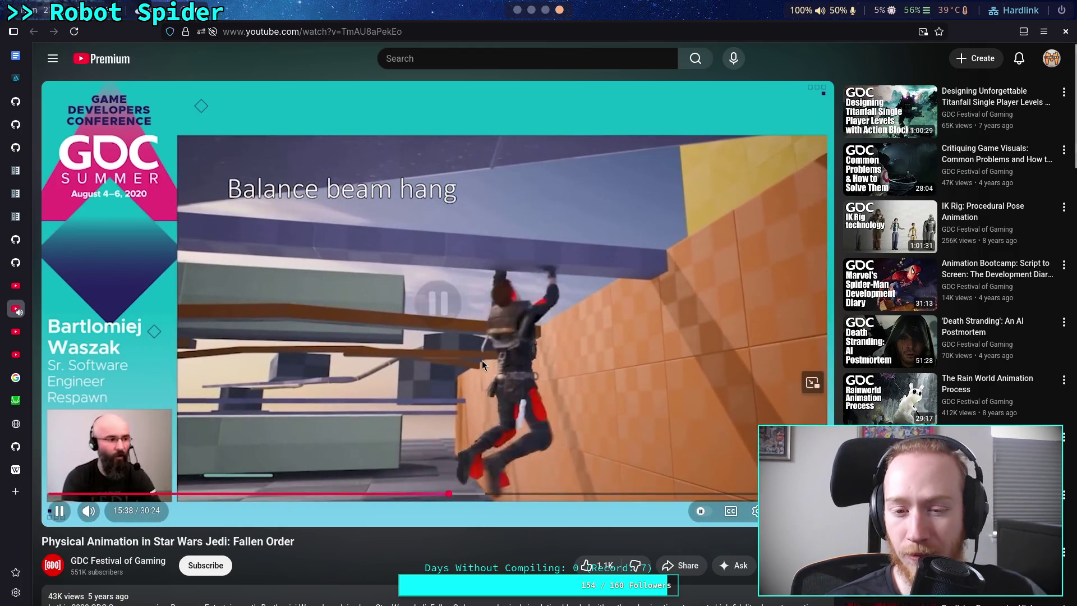
click(484, 360)
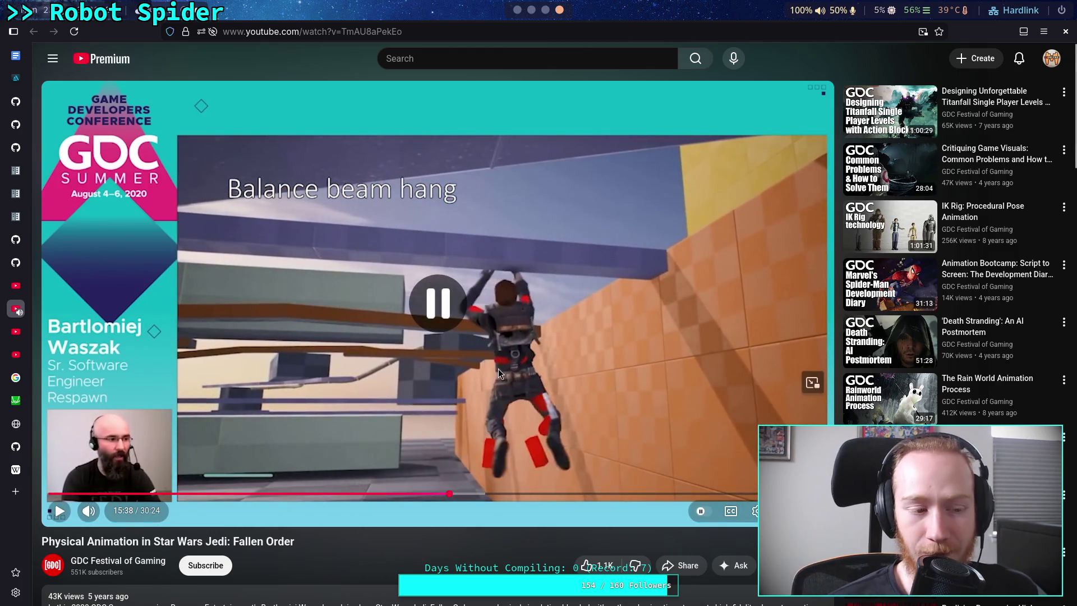
click(445, 495)
click(498, 447)
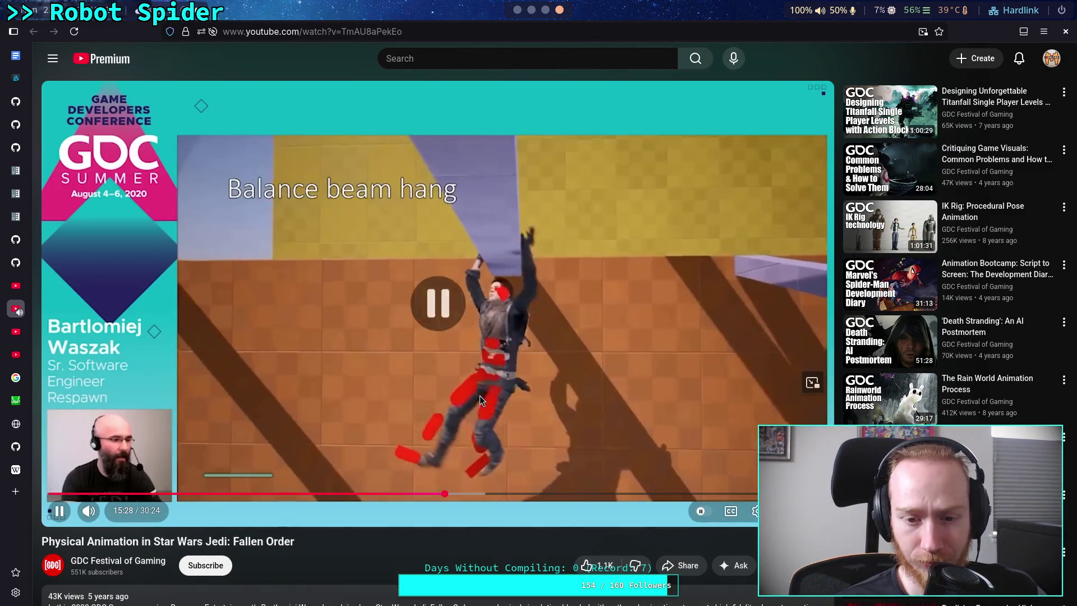
Step: Pause and step through the balance beam hang poses, then resume toward the Ground navigation slide
click(510, 378)
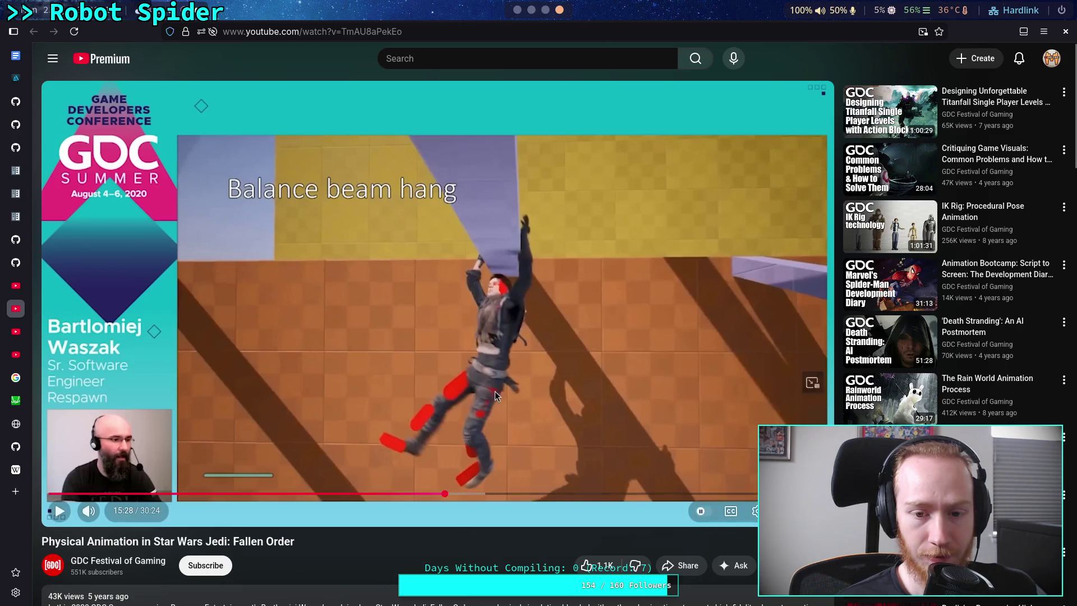
click(479, 457)
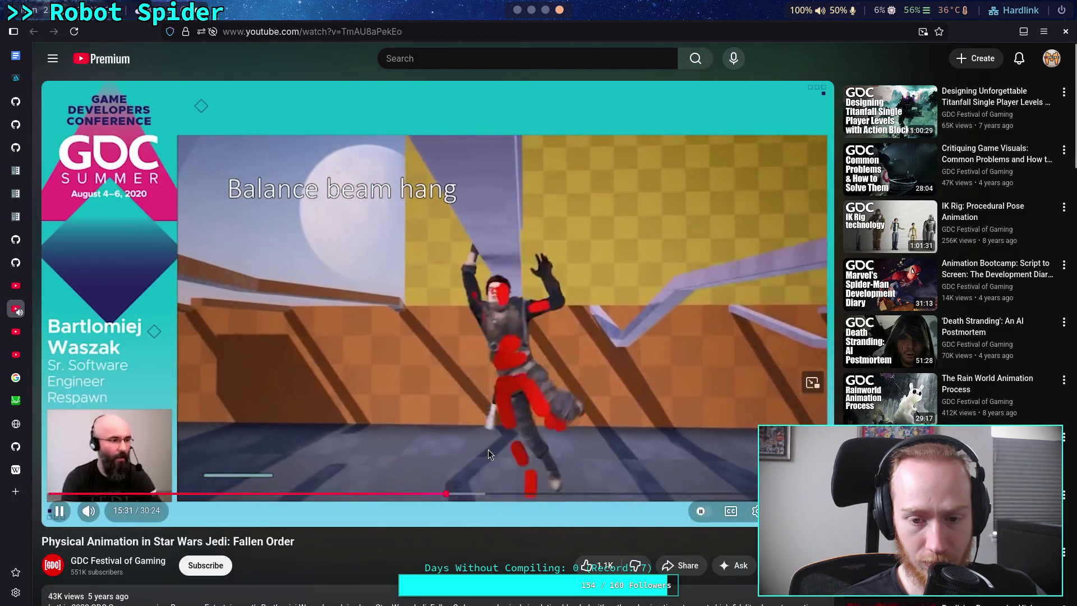
click(489, 450)
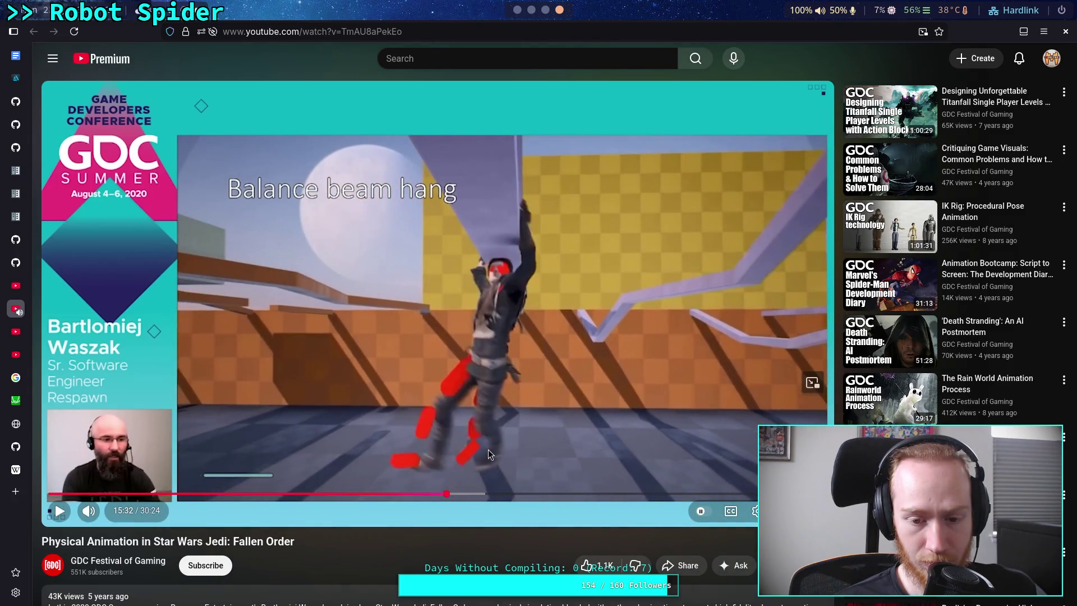
click(551, 453)
click(551, 453)
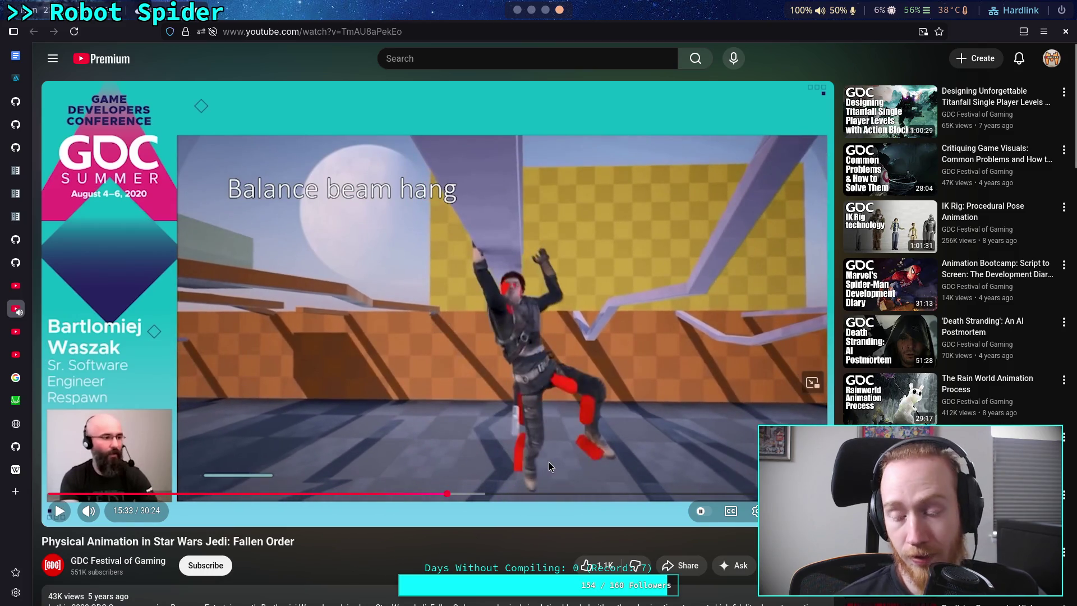
click(547, 434)
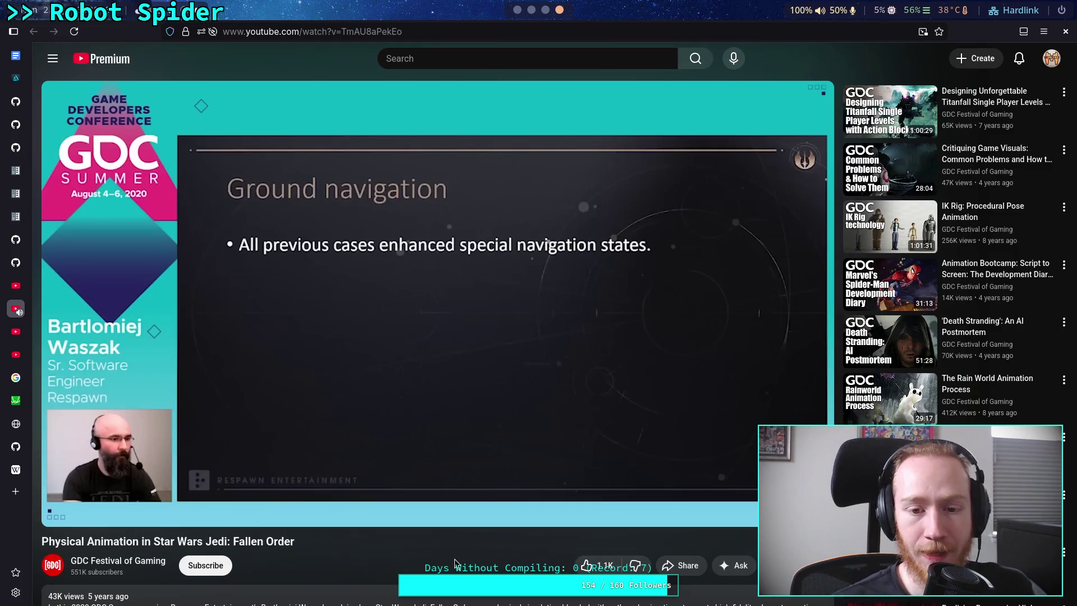
Step: Hold on the Ground navigation slide, then scrub back to 15:56 in the beam hang clip
click(365, 361)
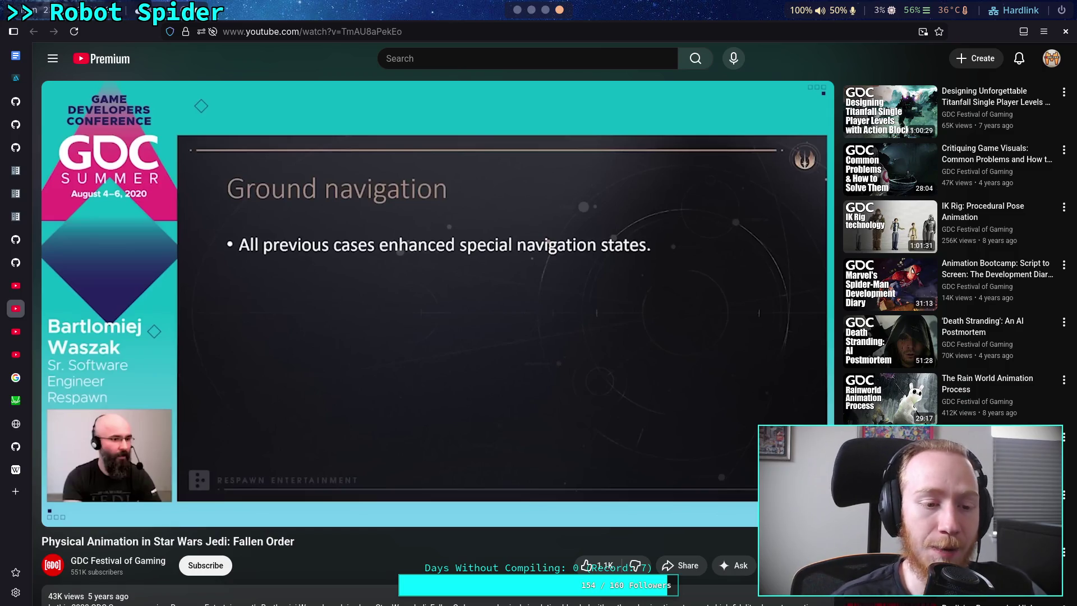
drag(456, 495, 457, 496)
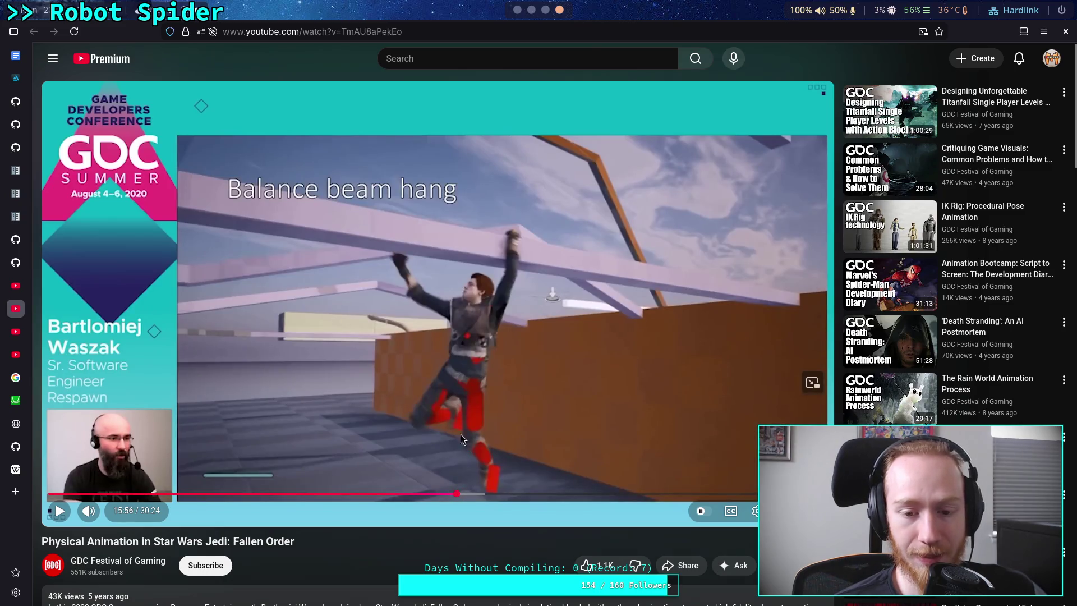
Step: Replay the beam hang clip from 15:56, pausing at 15:57 and 15:59, then keep playing
click(510, 388)
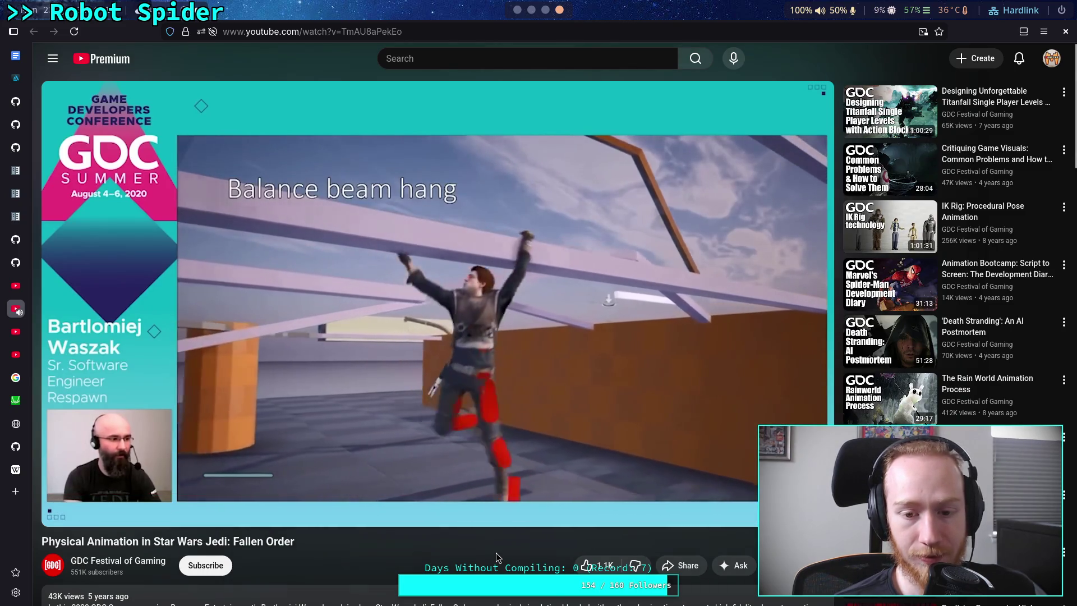
click(449, 410)
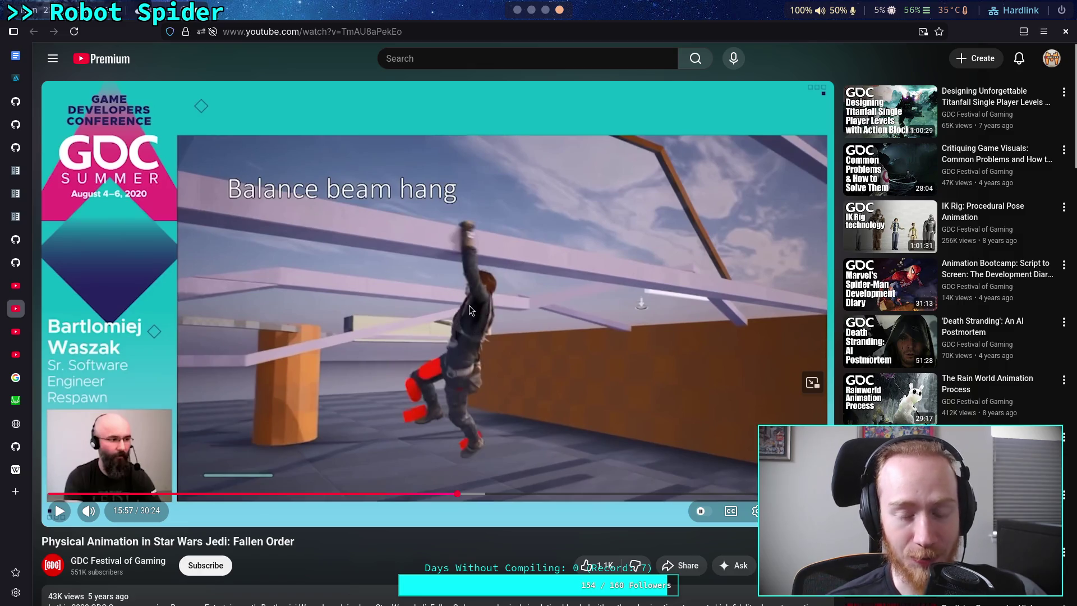
click(476, 327)
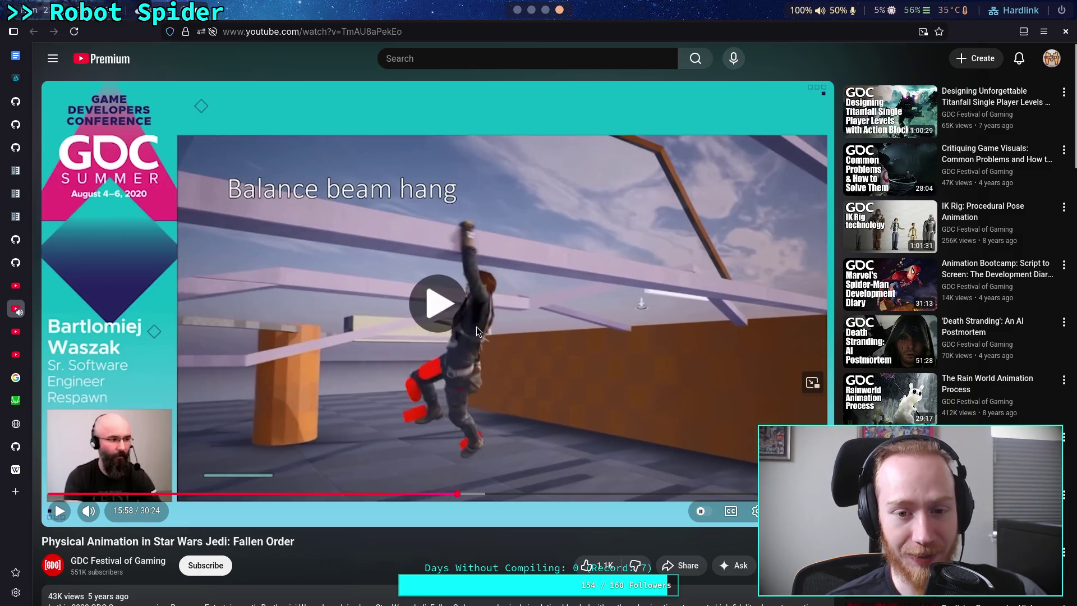
click(476, 326)
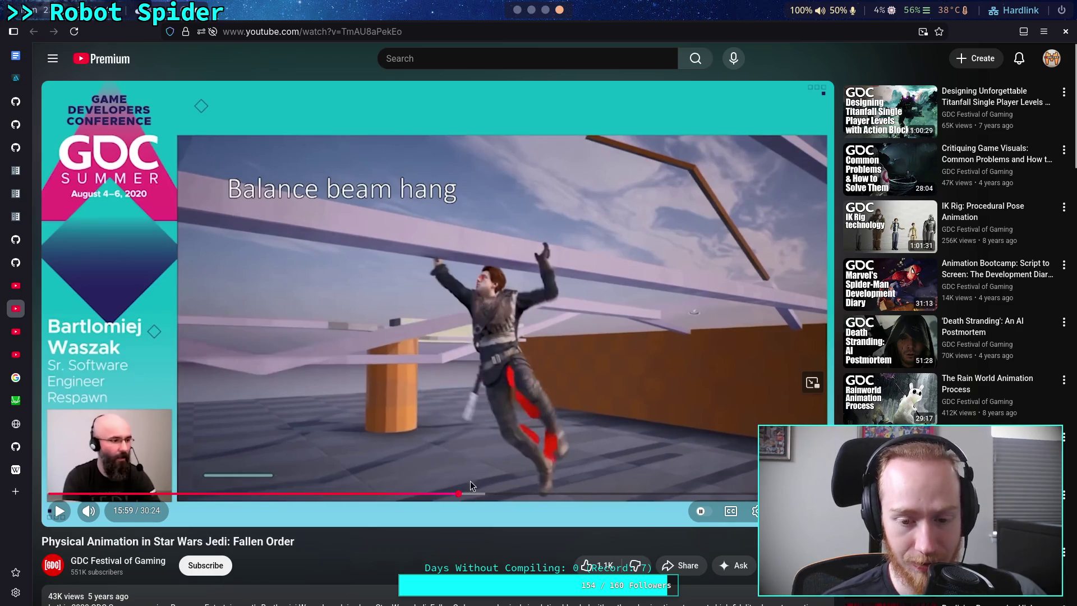
click(520, 462)
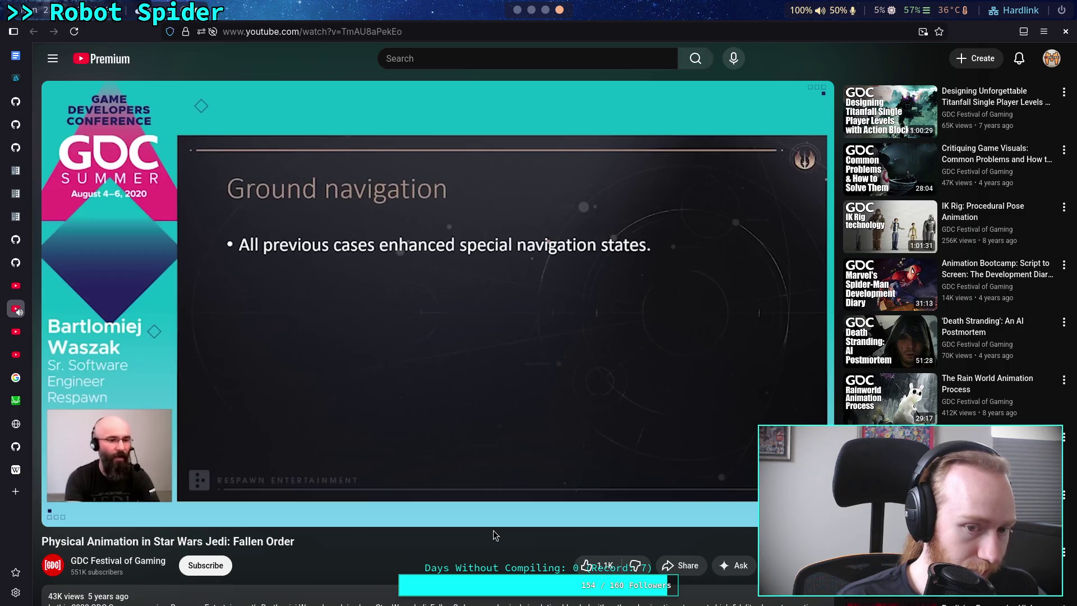
Step: Pause on Ground navigation, play briefly, pause again, and rewind toward 15:32
click(424, 458)
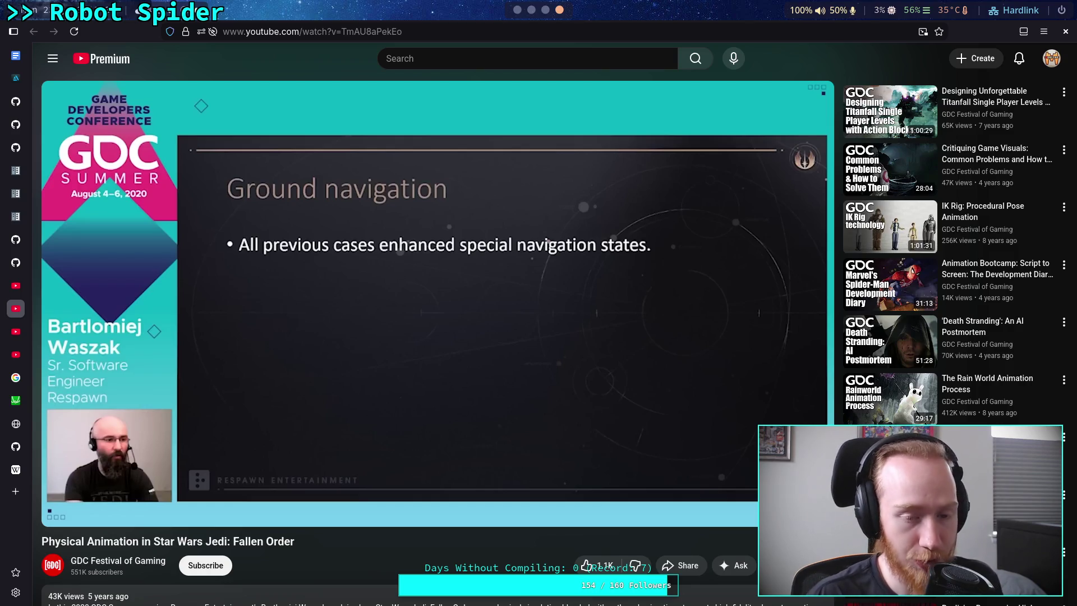
click(449, 376)
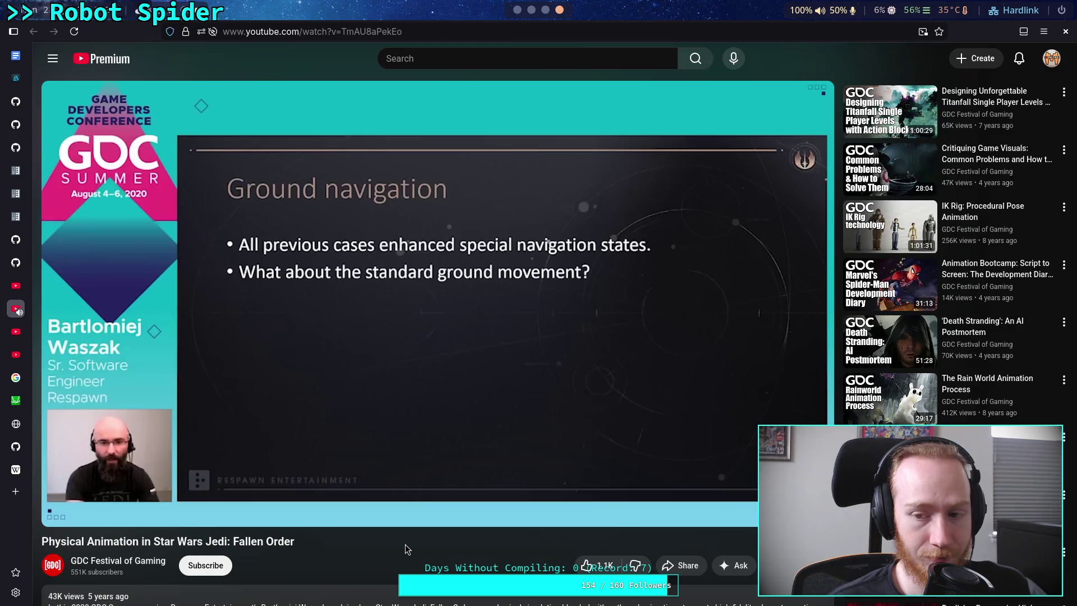
click(380, 390)
key(Left)
key(Left)
key(Left)
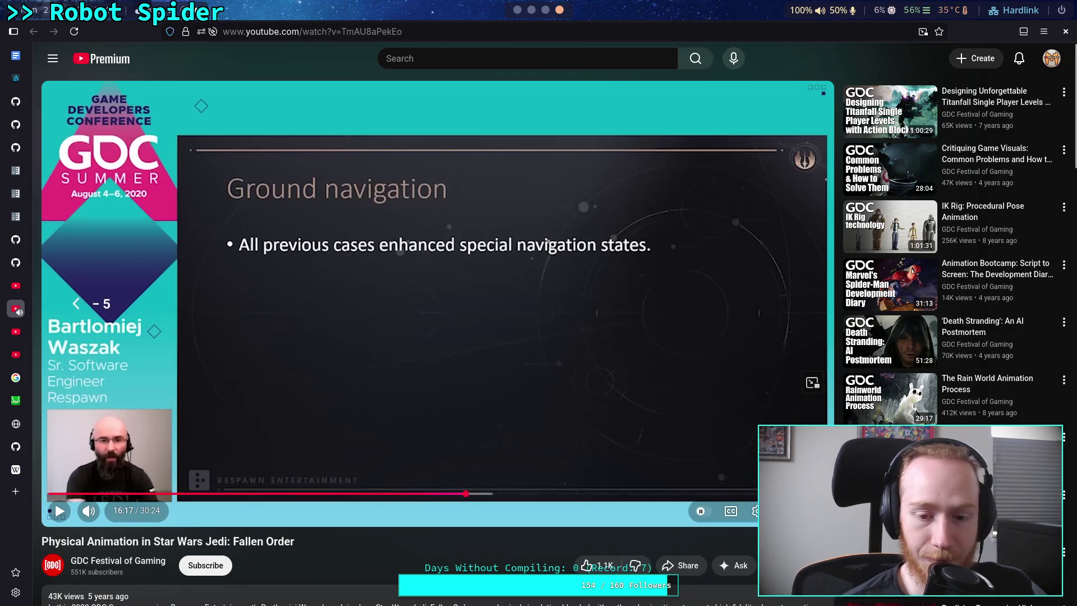
key(Left)
key(Left)
key(Left)
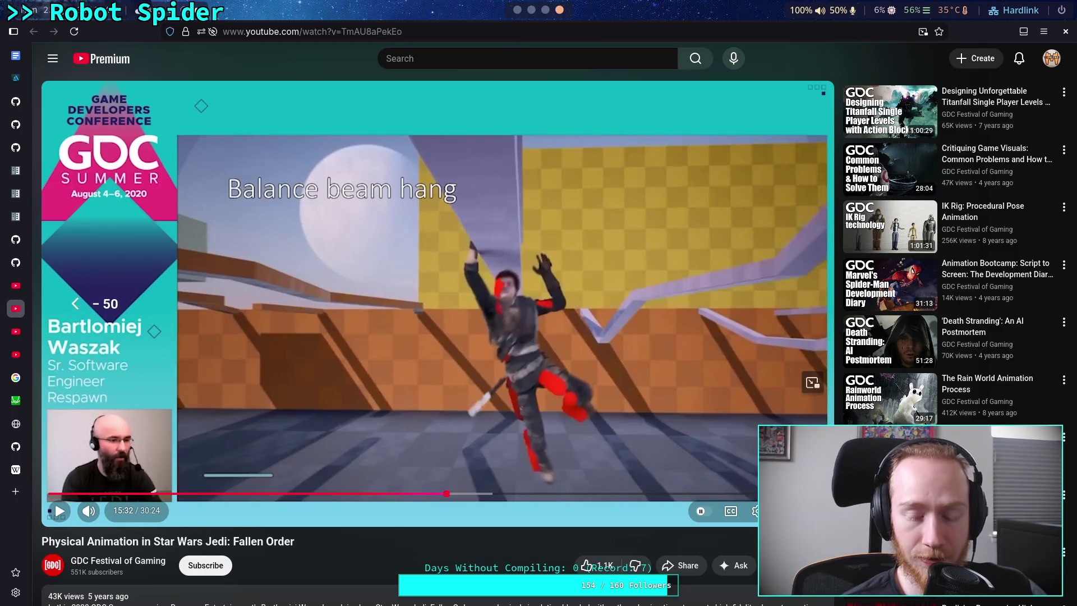
Step: Rewind to 15:27, play the Balance beam hang clip, and pause it around 15:29
key(Left)
key(space)
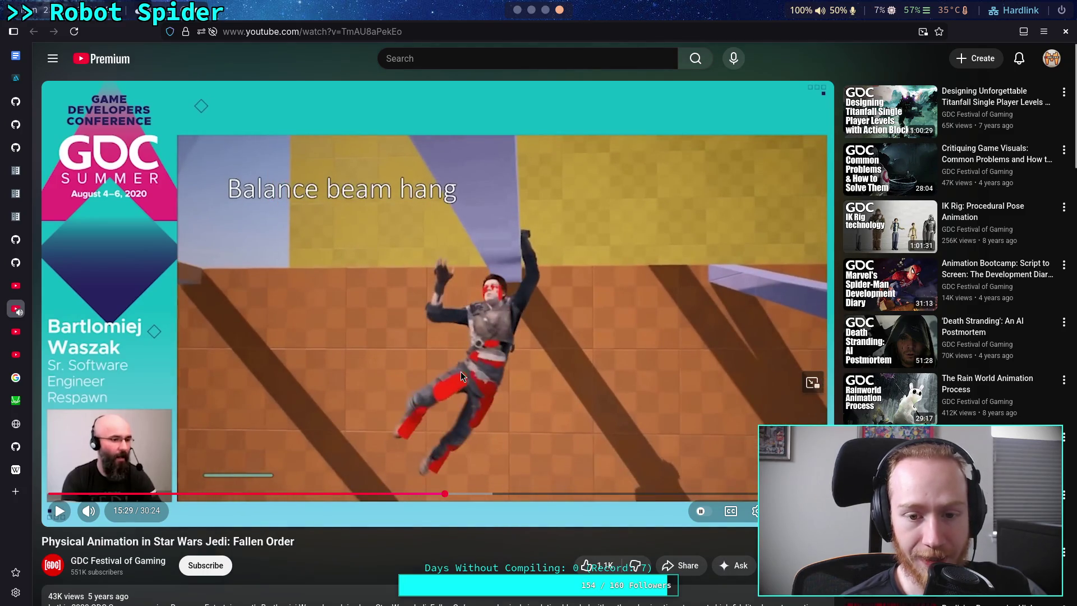
key(space)
key(space)
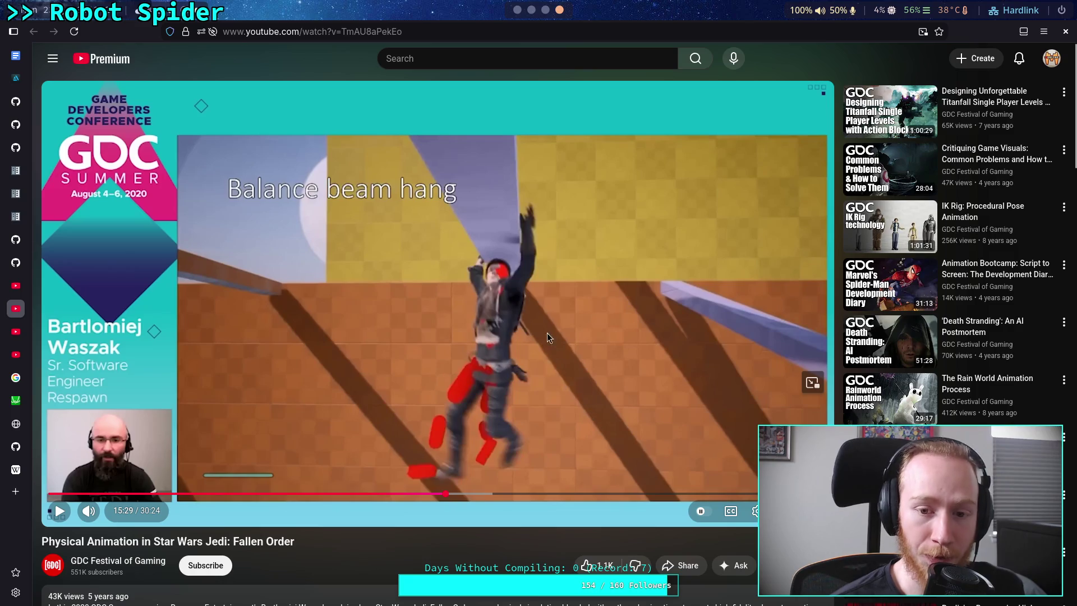
click(510, 302)
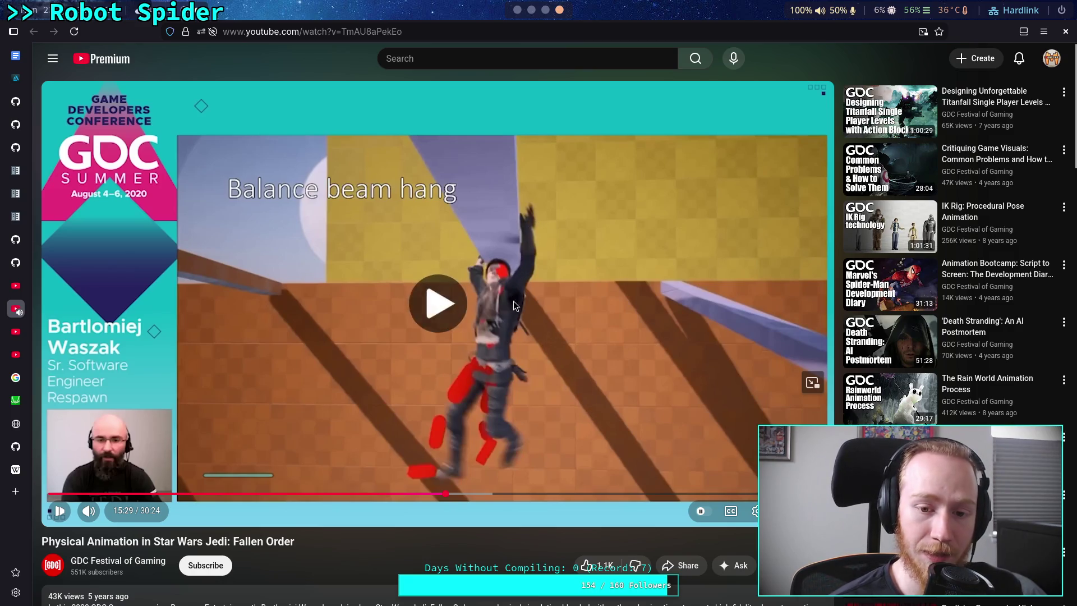
Step: Step the Balance beam hang clip forward frame by frame, then play and pause at 15:49
click(516, 302)
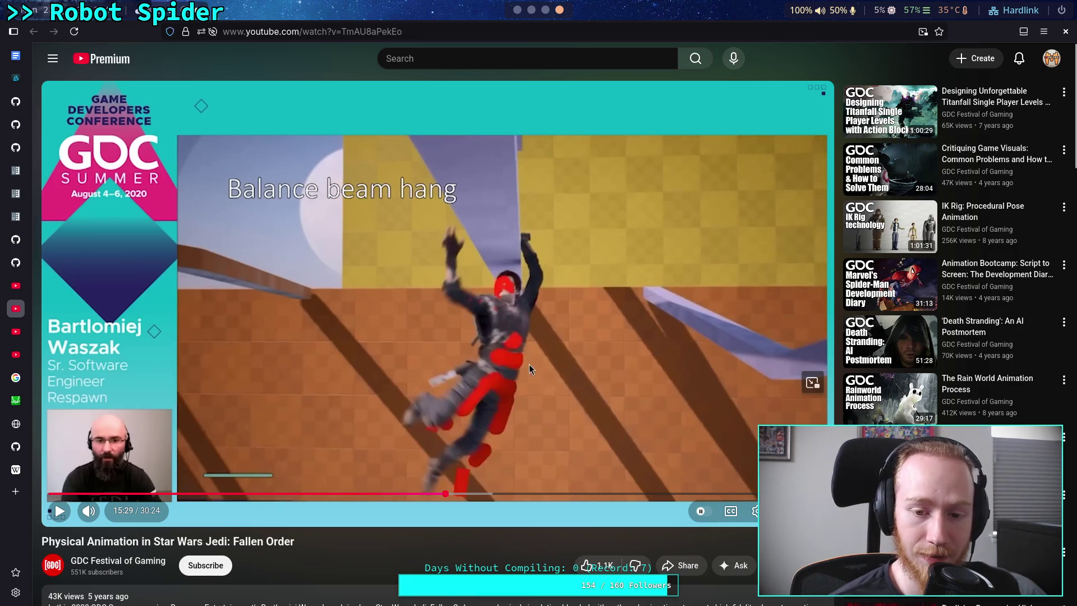
key(period)
key(period)
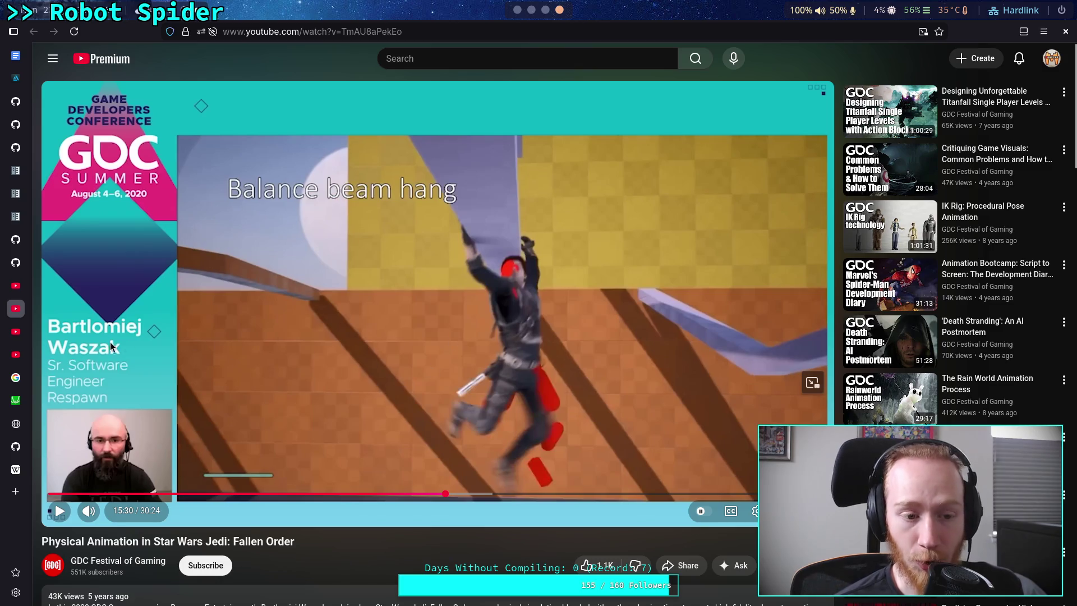
click(404, 327)
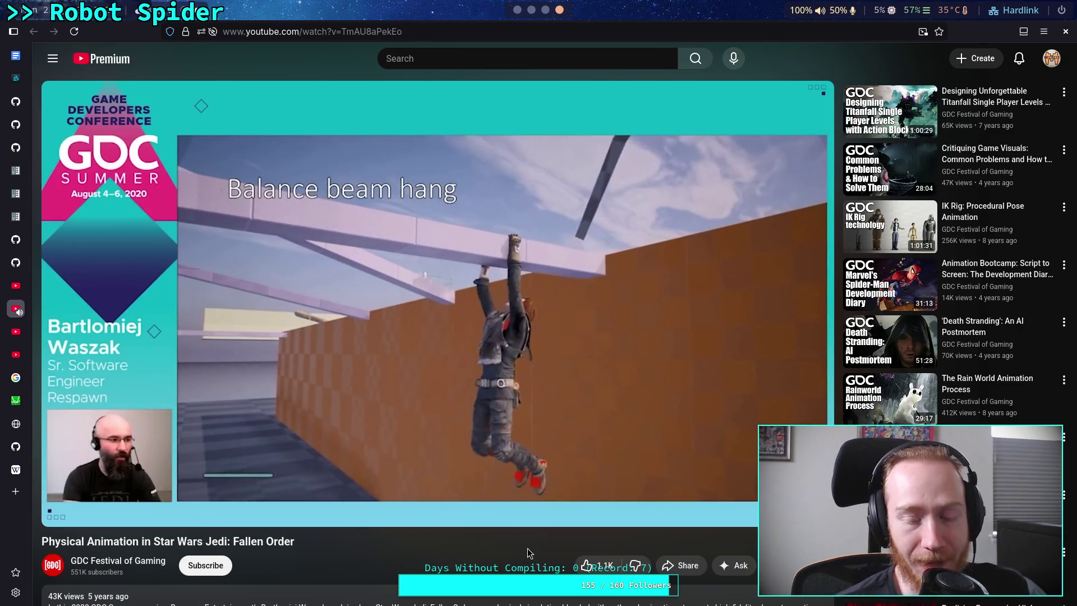
click(427, 358)
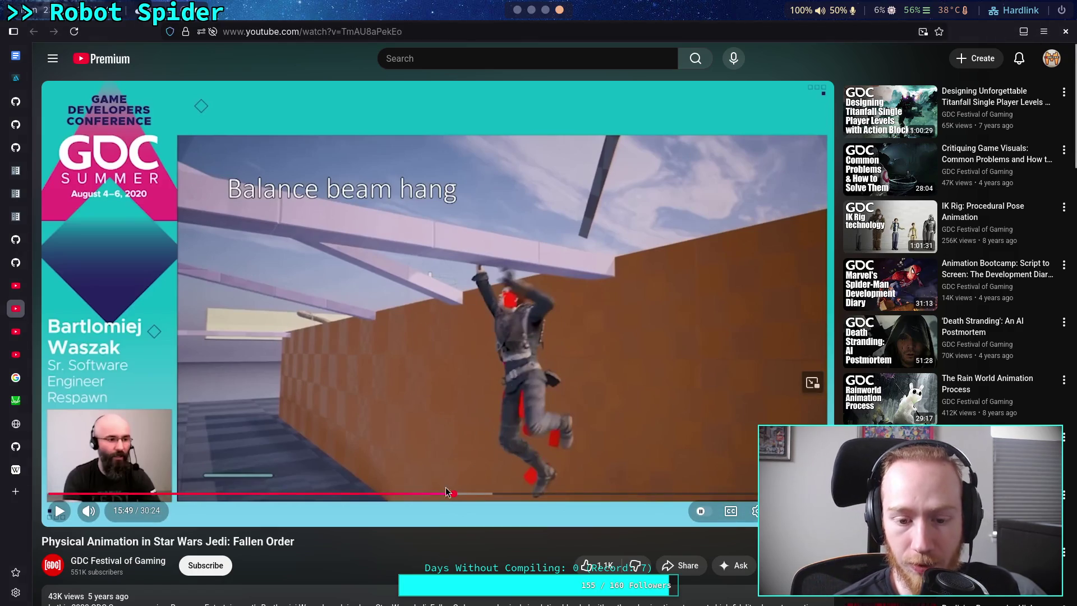
Step: Scrub the talk back to 15:41 in the Balance beam hang clip
drag(439, 494, 451, 494)
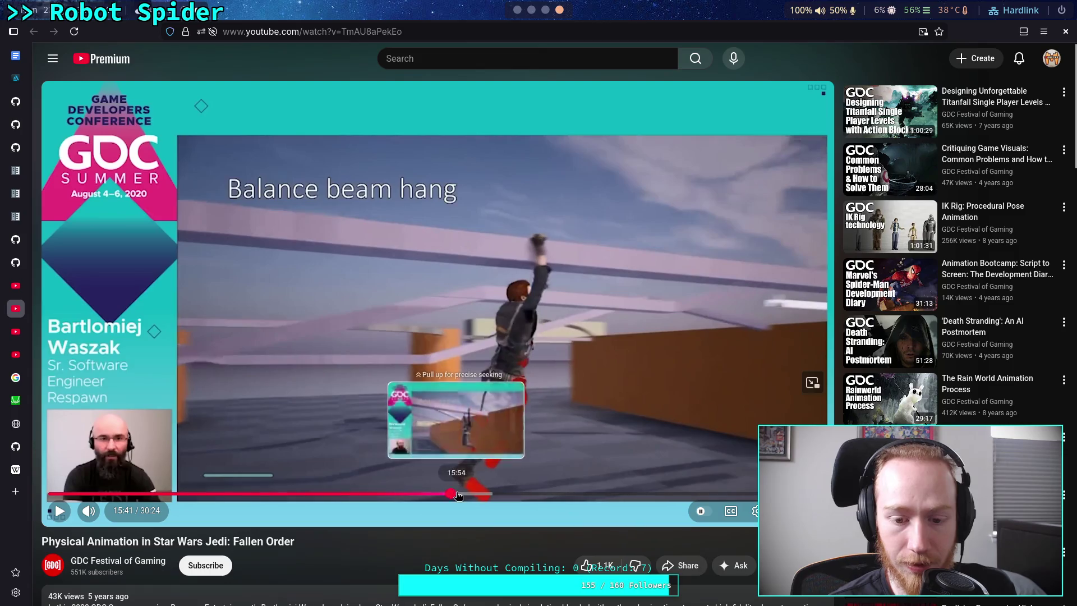
Step: Jump back to 15:28 at the clip's start and watch the talk full screen
click(445, 494)
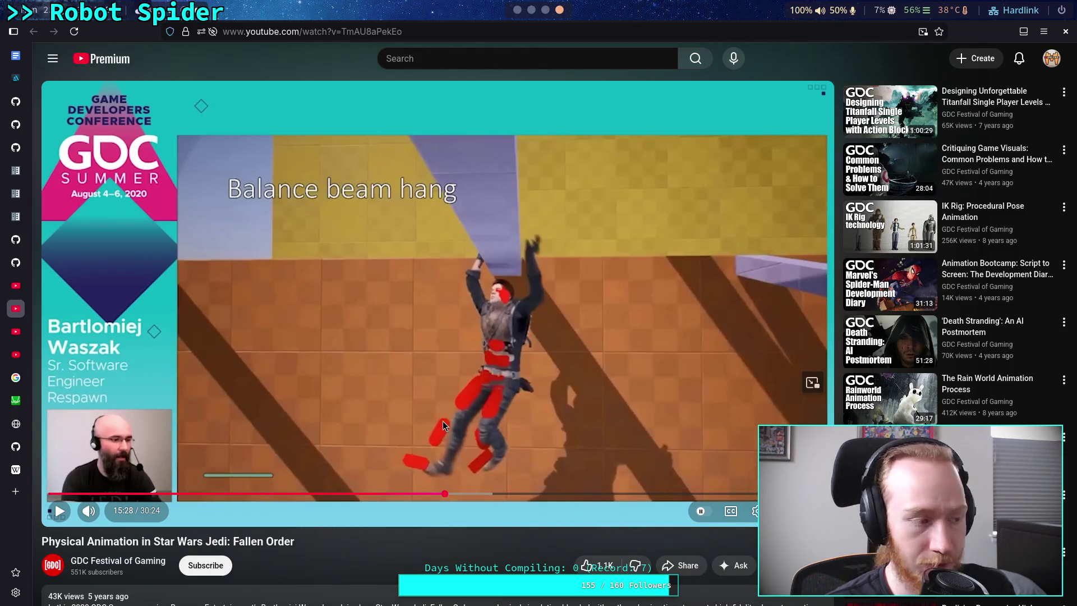
double_click(498, 402)
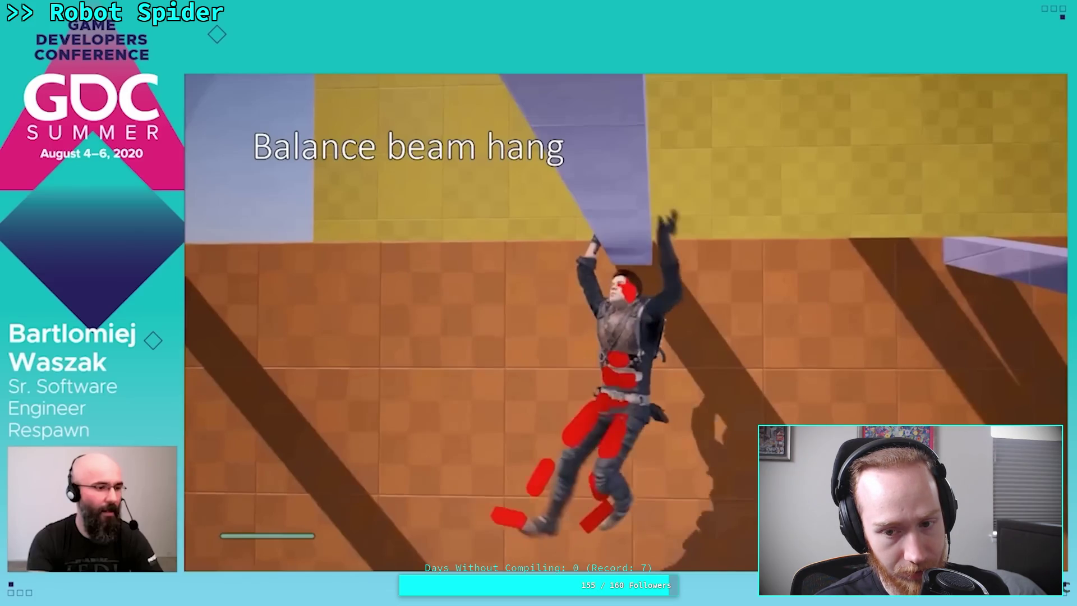
Step: Step the paused talk frame by frame through the balance beam hang from 15:28, then resume playback
mouse_move(202, 332)
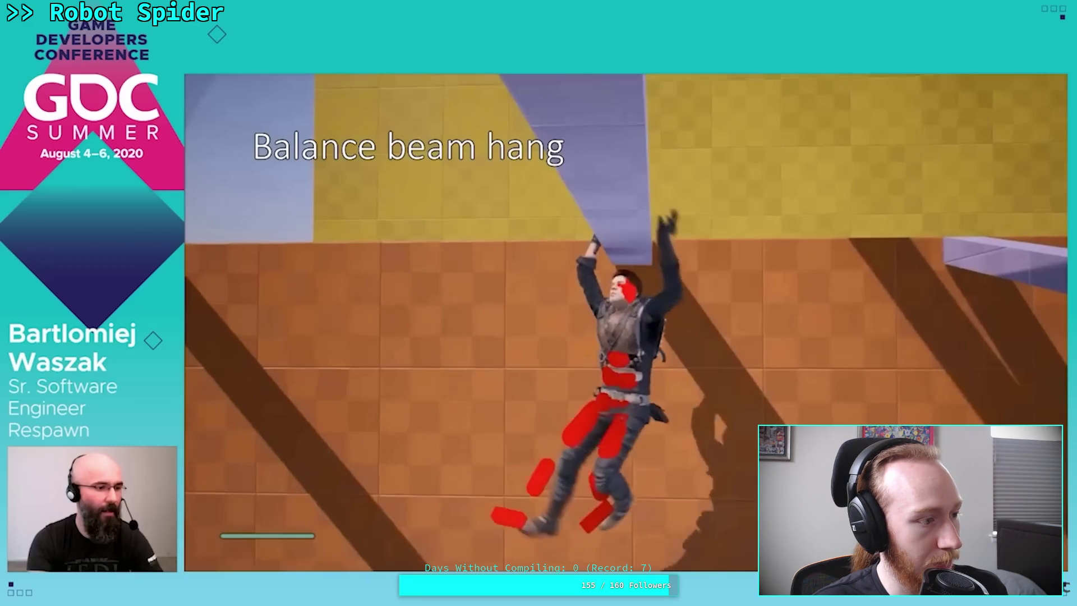
key(.)
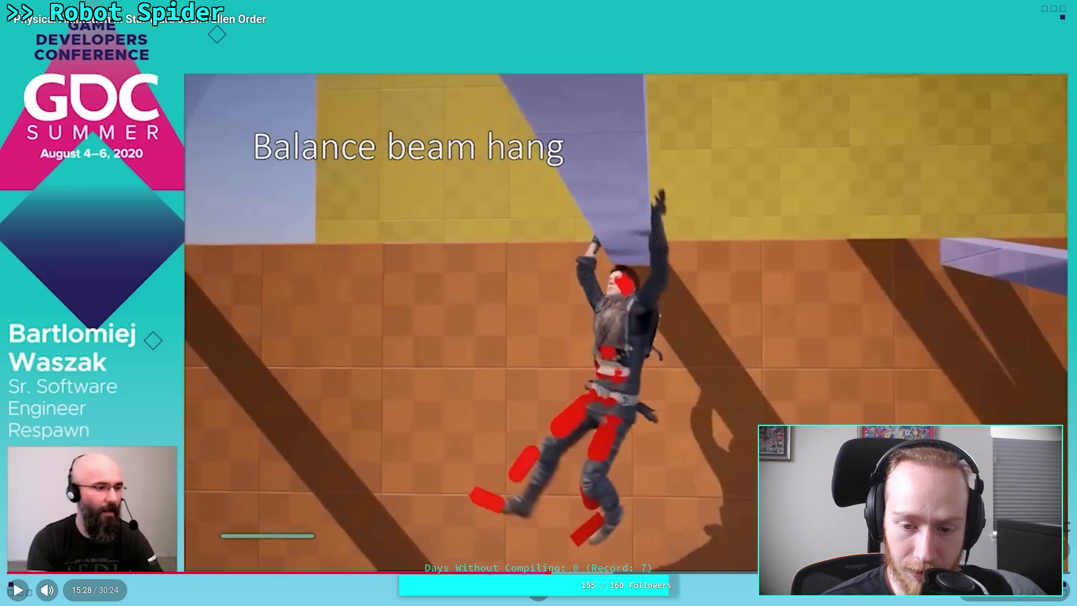
key(.)
key(.)
key(.)
key(.)
key(.)
key(.)
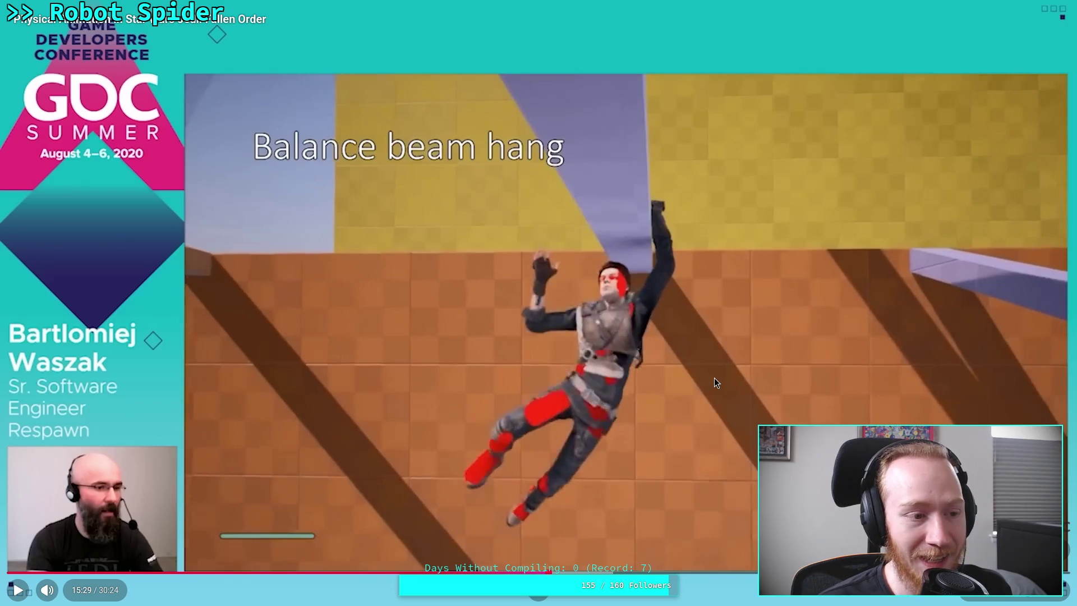
key(comma)
key(comma)
key(comma)
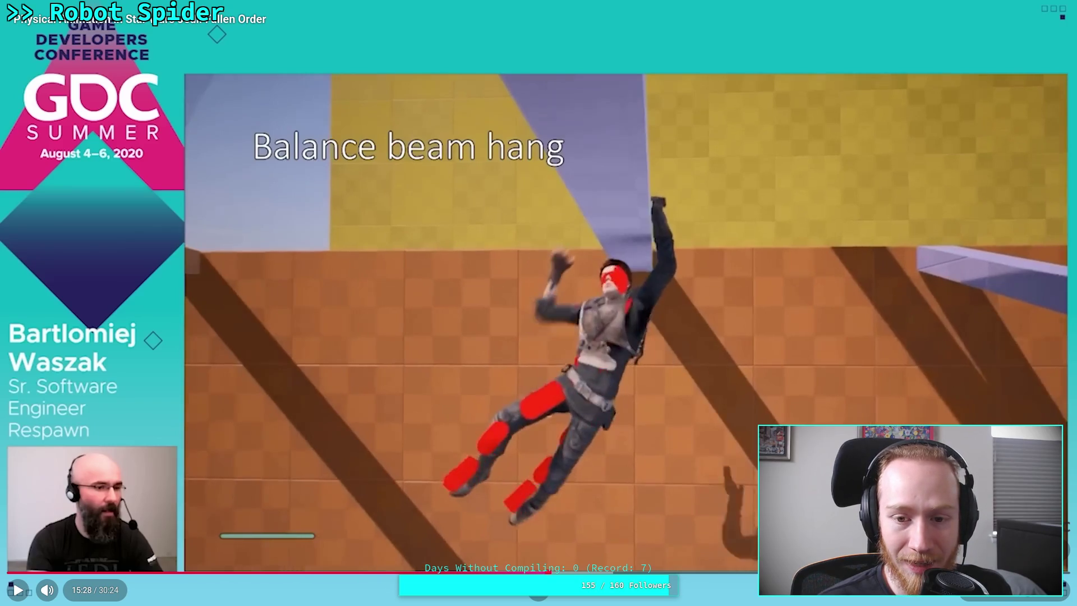
key(comma)
key(comma)
key(comma)
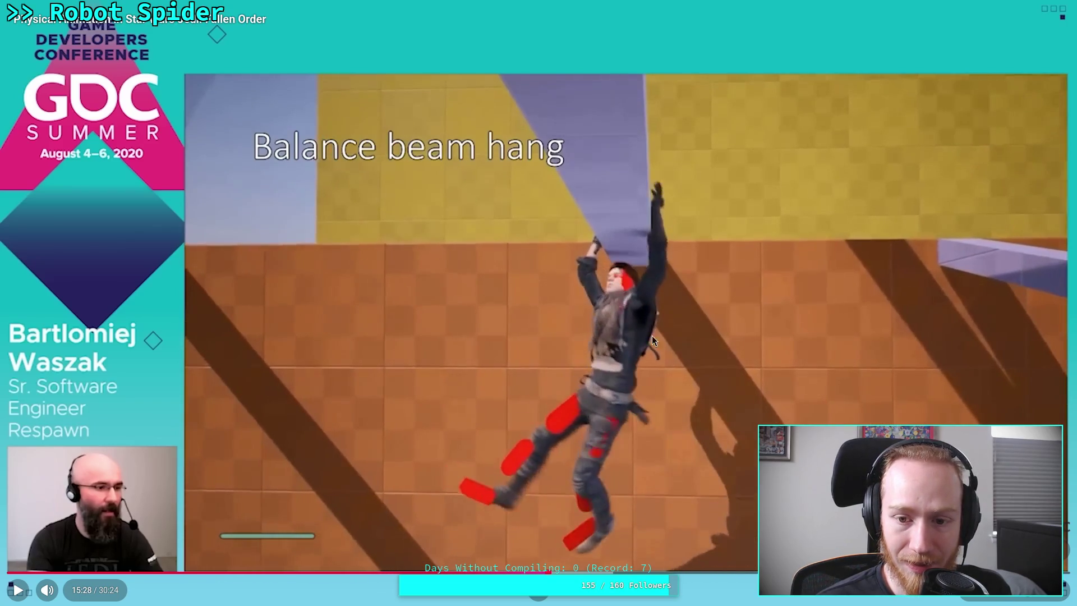
key(comma)
key(comma)
key(comma)
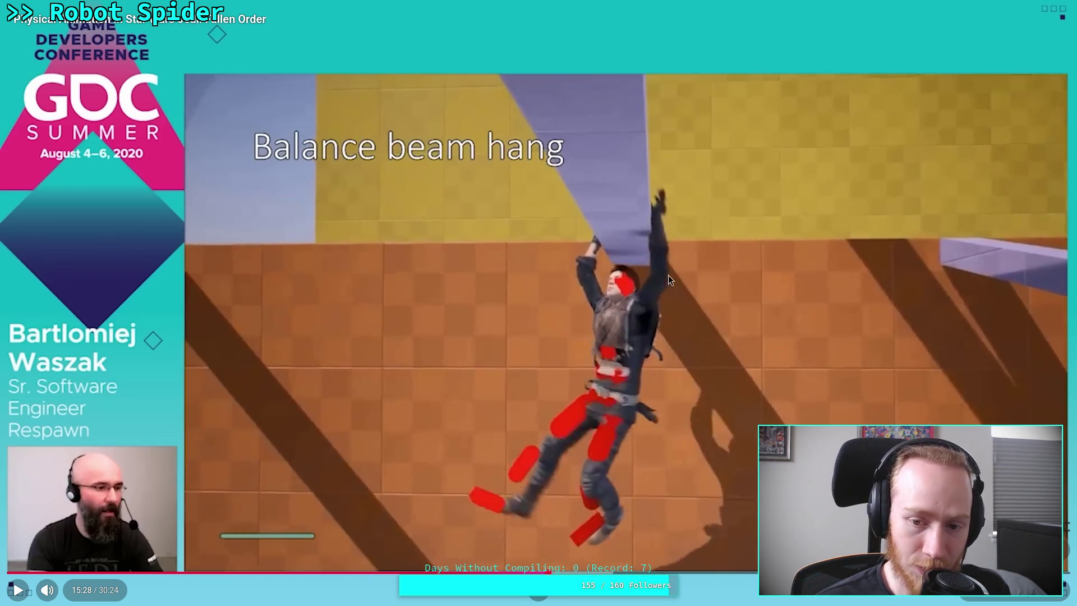
key(comma)
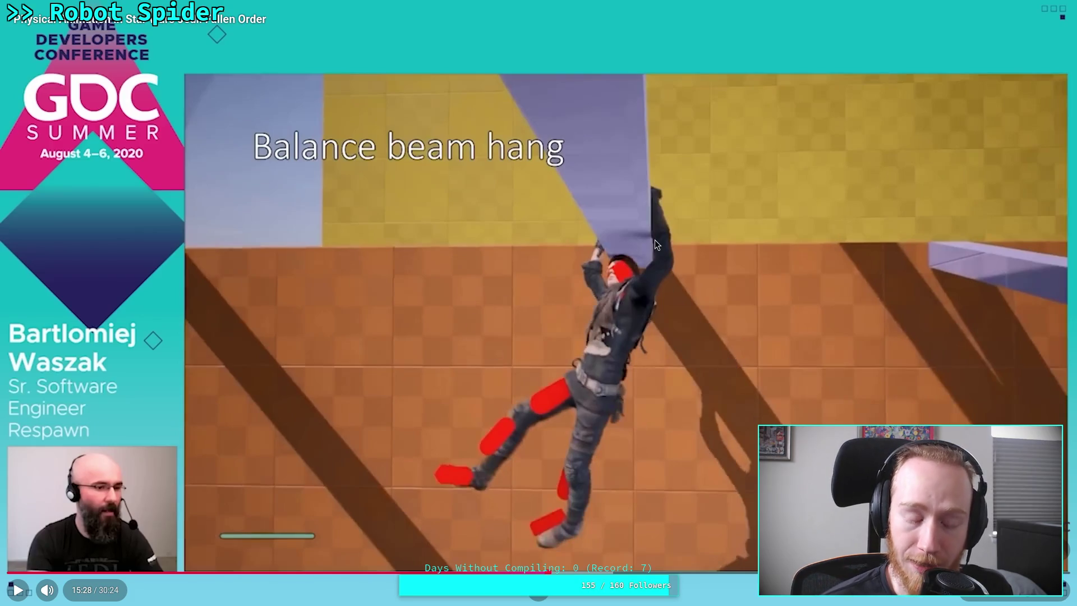
key(comma)
key(comma)
key(comma)
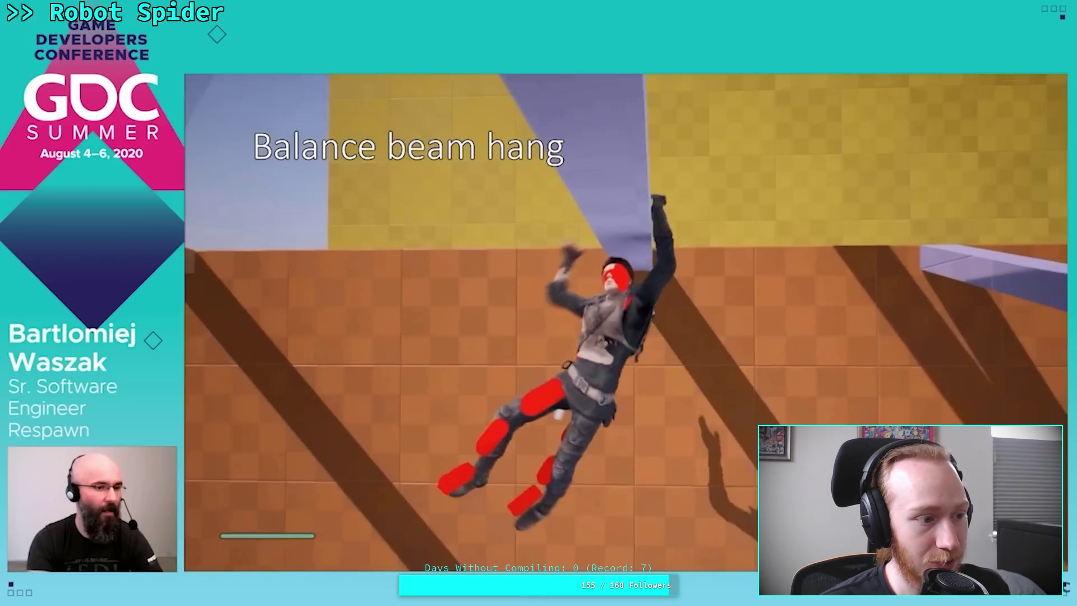
mouse_move(545, 401)
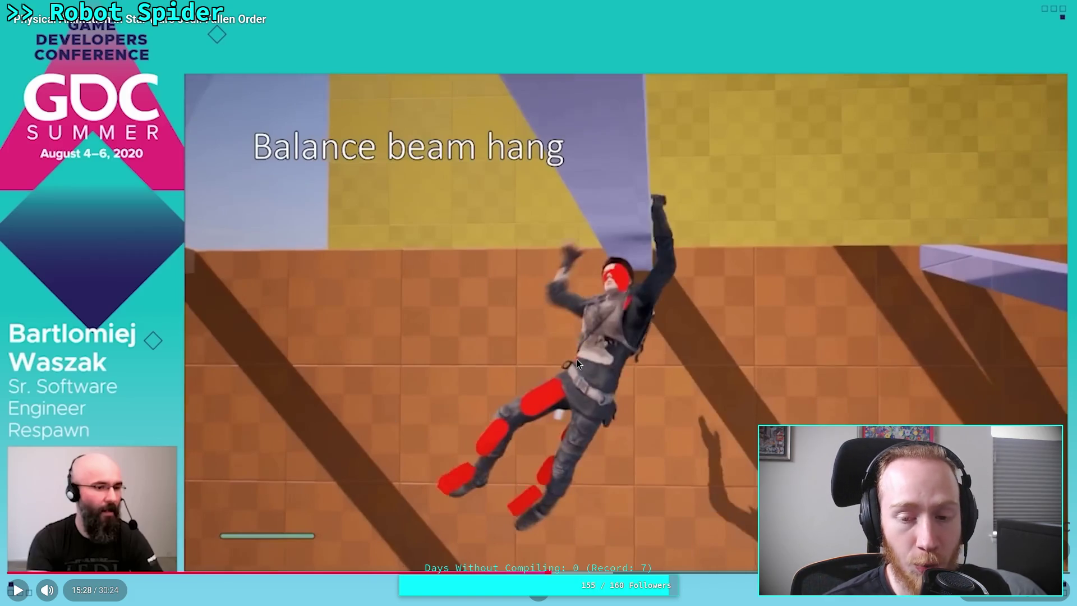
click(648, 355)
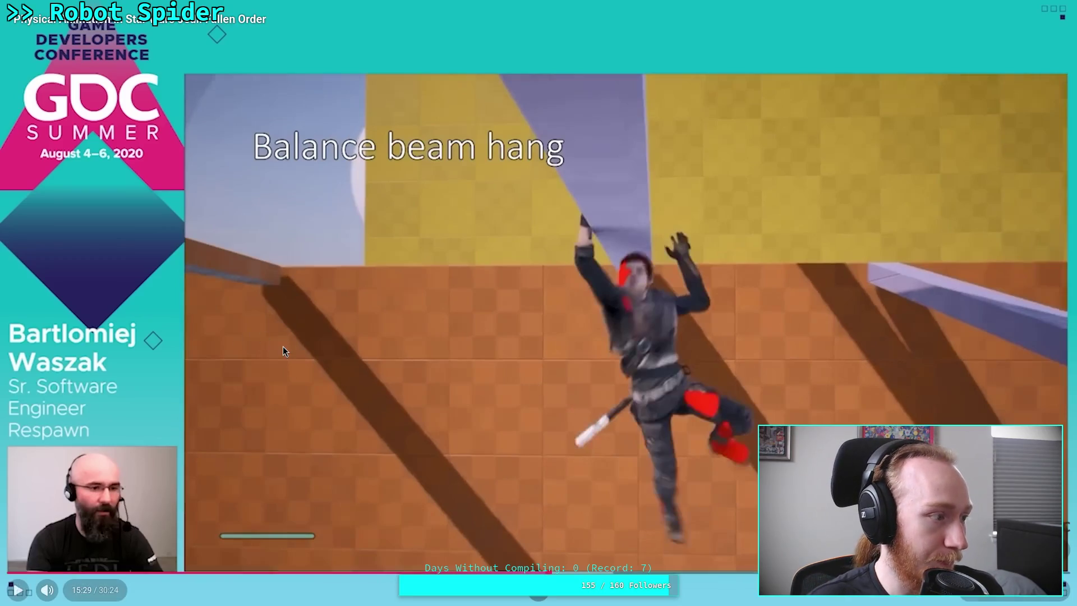
Step: Resume the talk at 15:30 and exit fullscreen back to the watch page
click(670, 408)
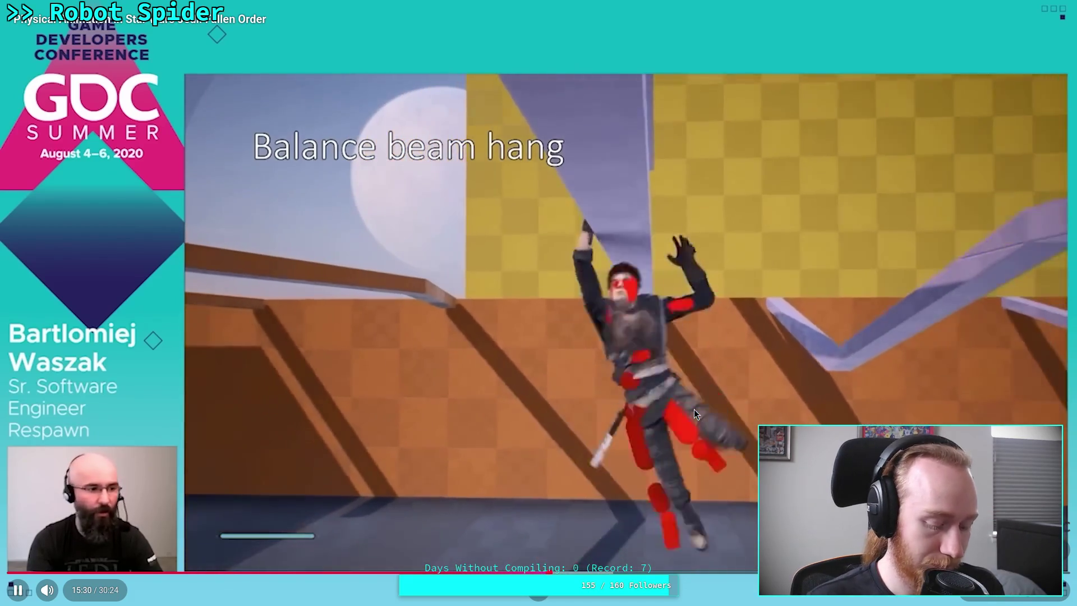
key(Escape)
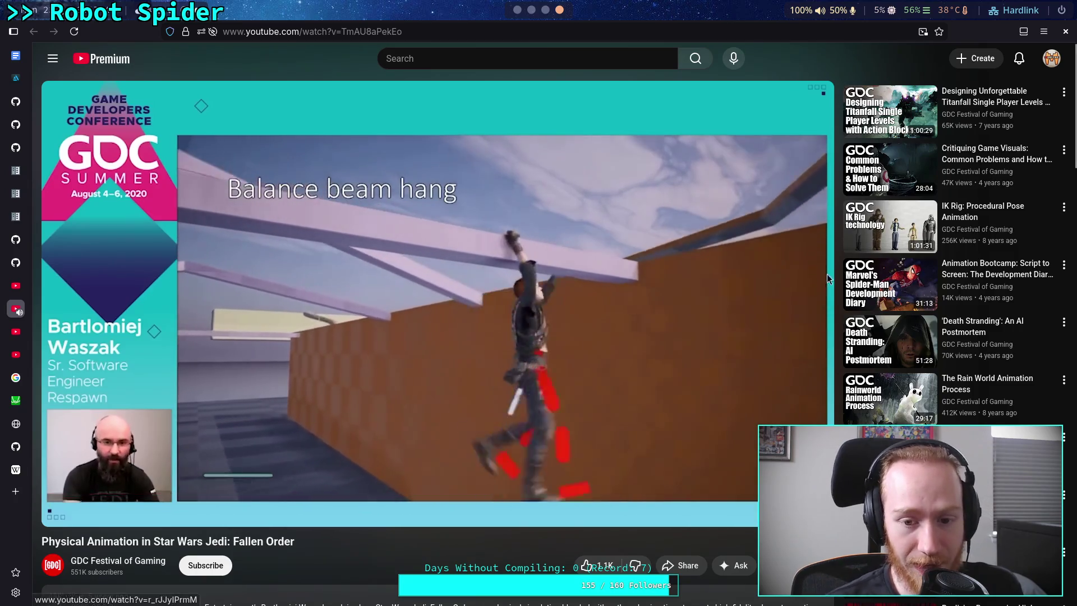
Step: Pause the talk at 15:45, play on, and stop again near 15:59 in the beam-hang demo
click(543, 362)
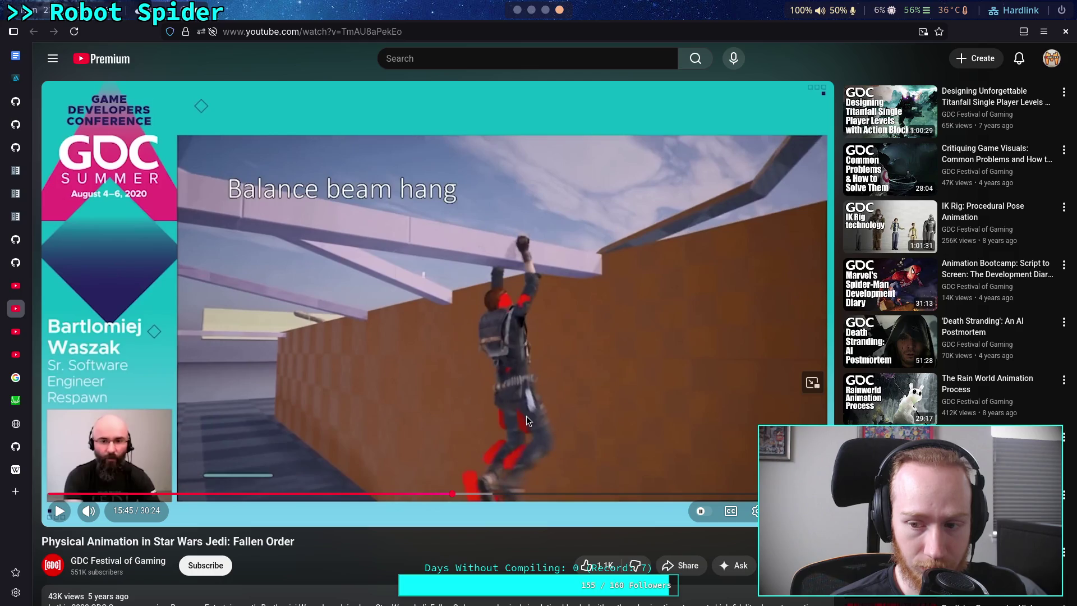
click(482, 405)
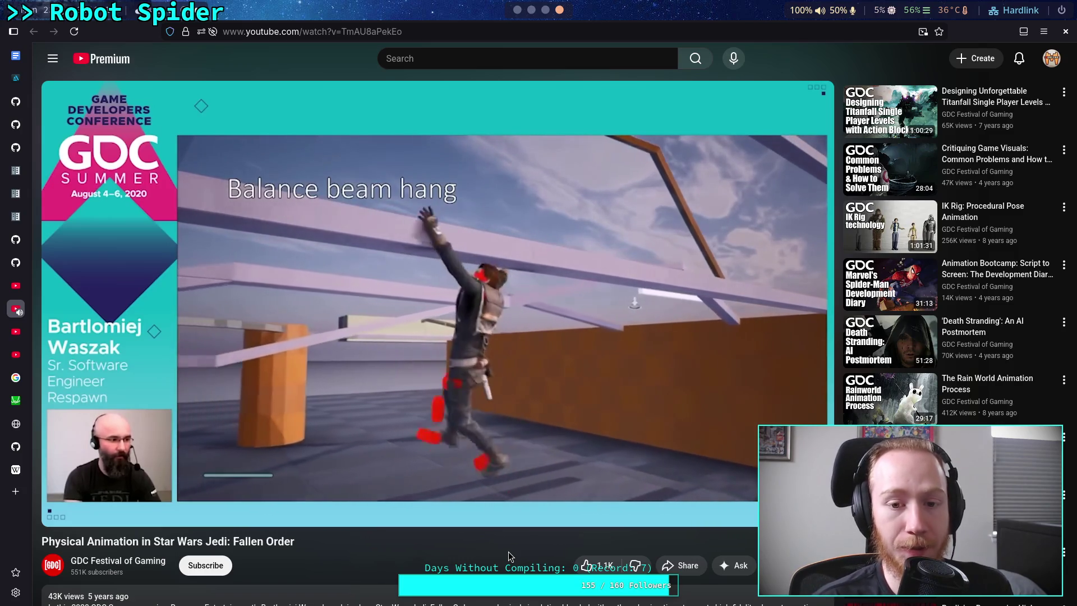
click(436, 348)
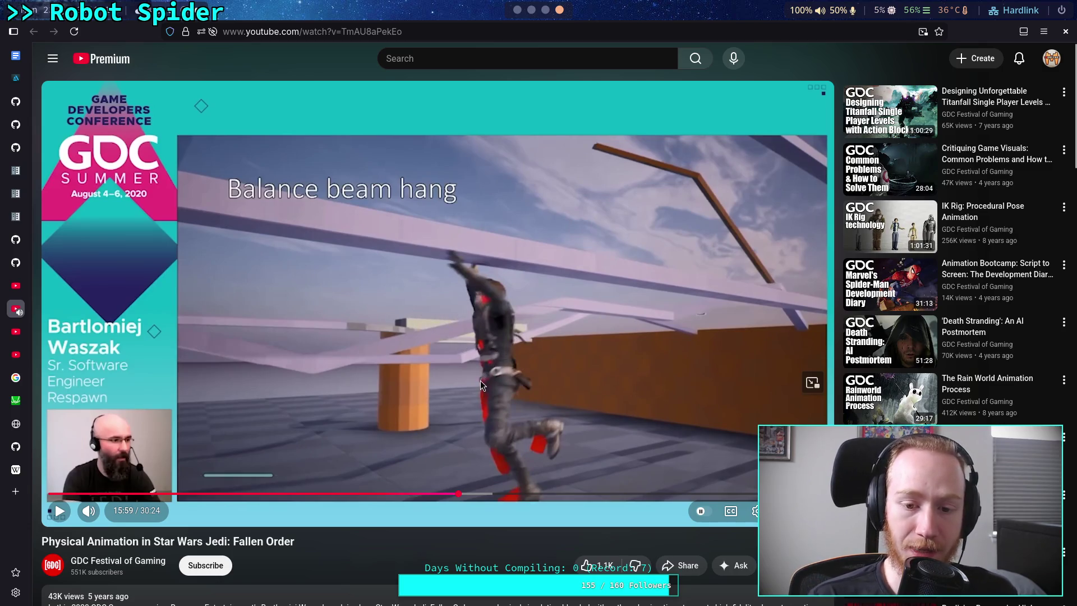
click(558, 369)
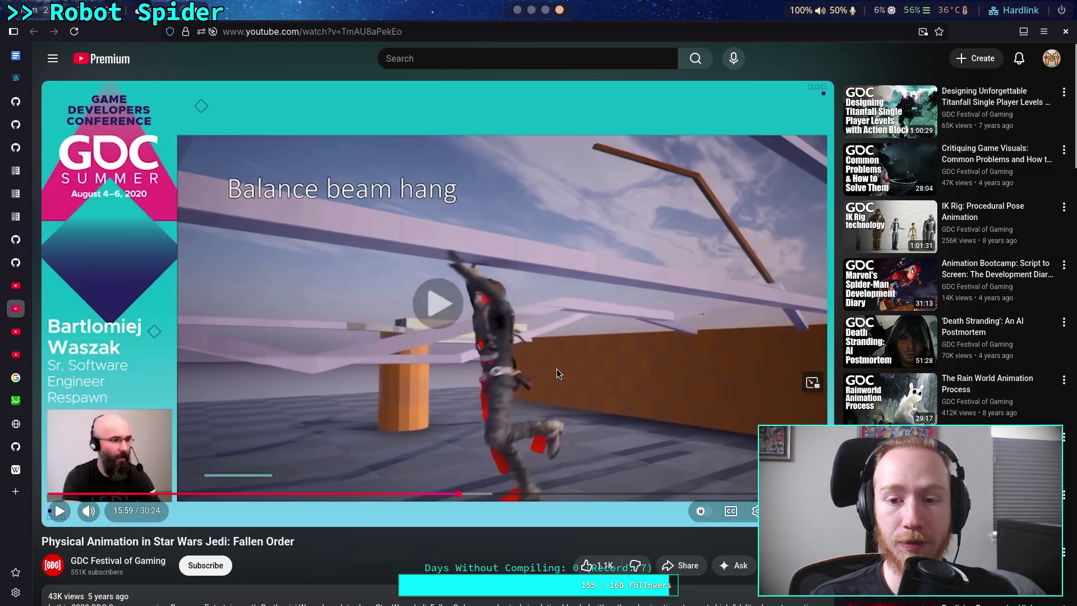
Step: Step the paused clip back frame by frame from the arm reaching for the beam to the beam walk
click(488, 371)
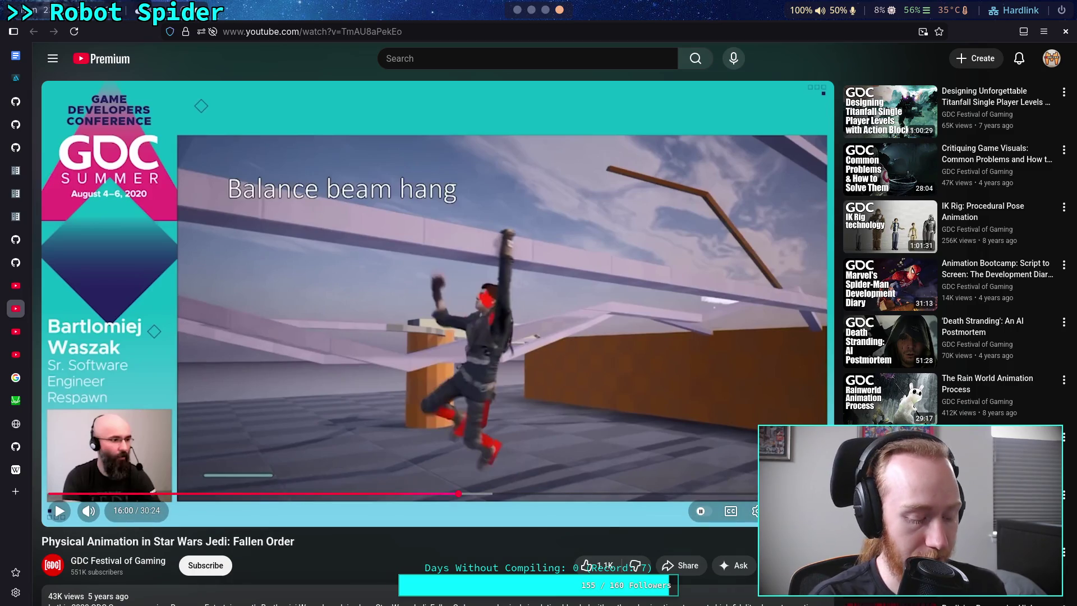
key(period)
key(period)
key(period)
key(period)
key(period)
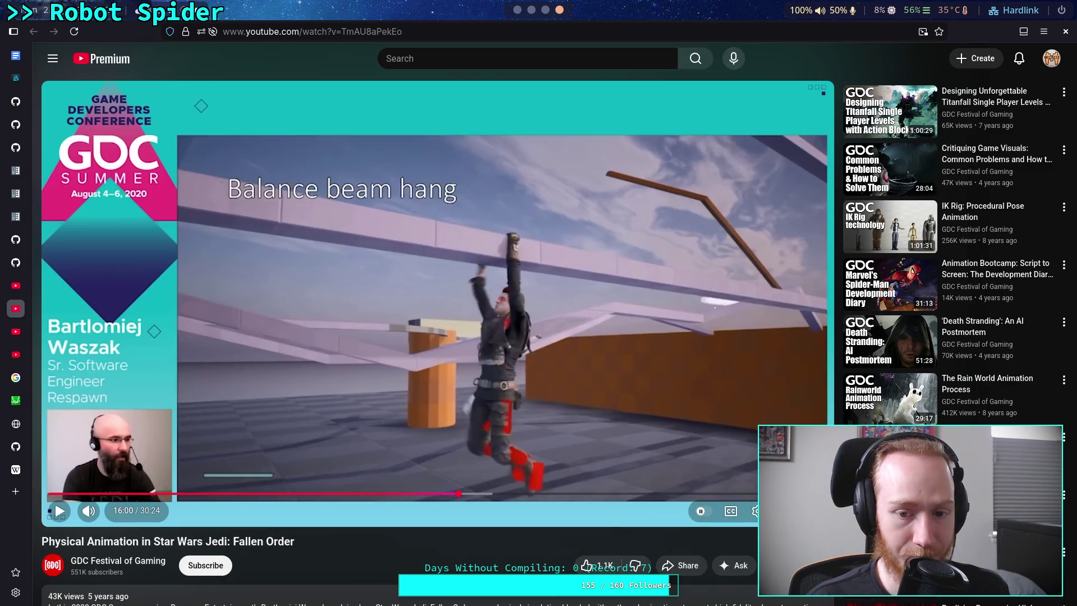
key(comma)
key(comma)
key(comma)
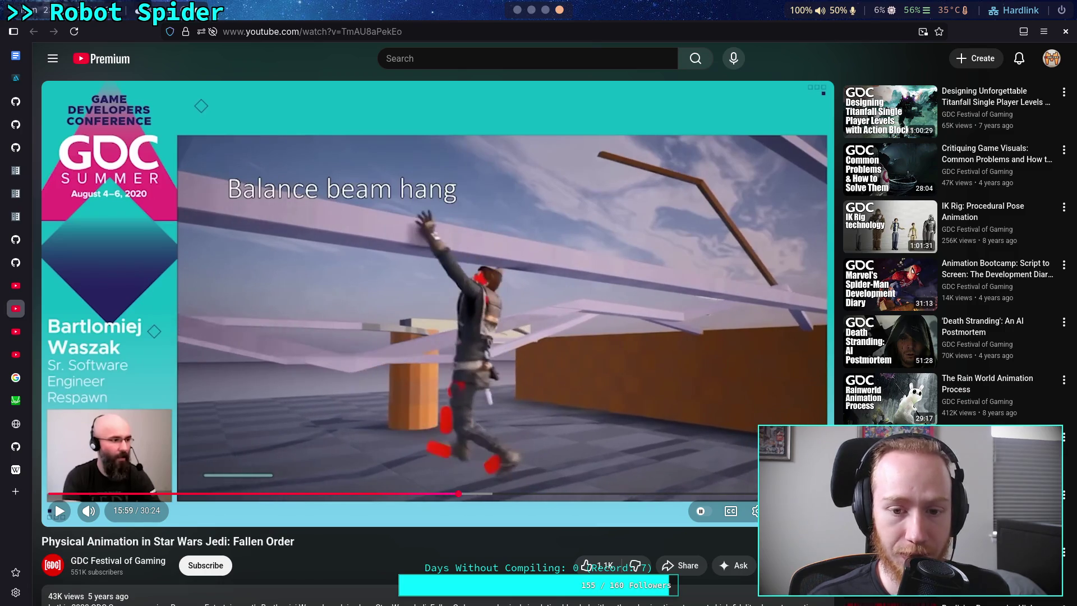
key(comma)
key(comma)
key(comma)
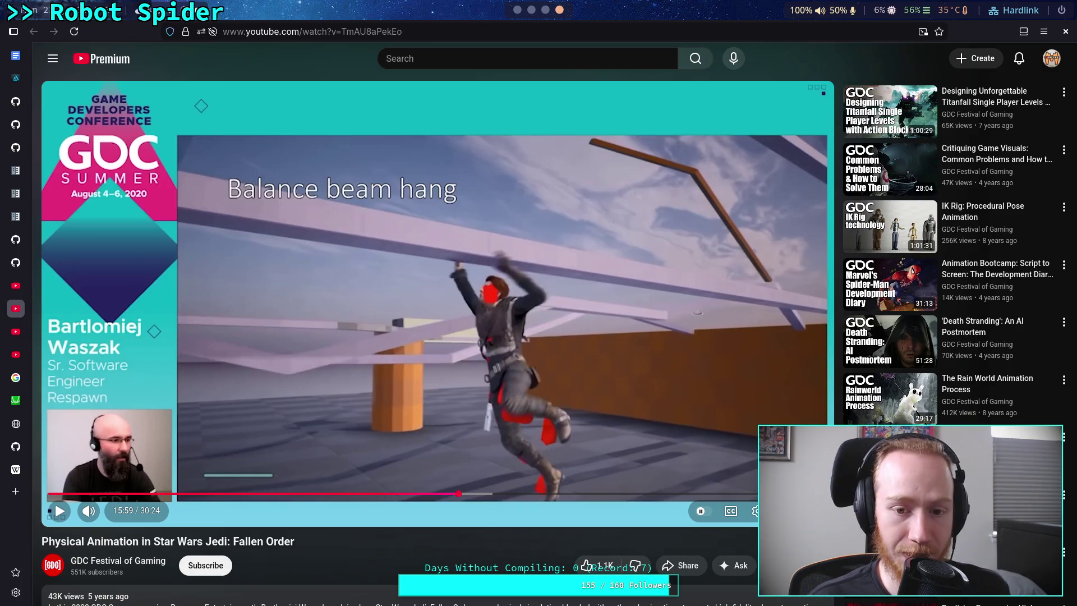
key(comma)
key(comma)
key(comma)
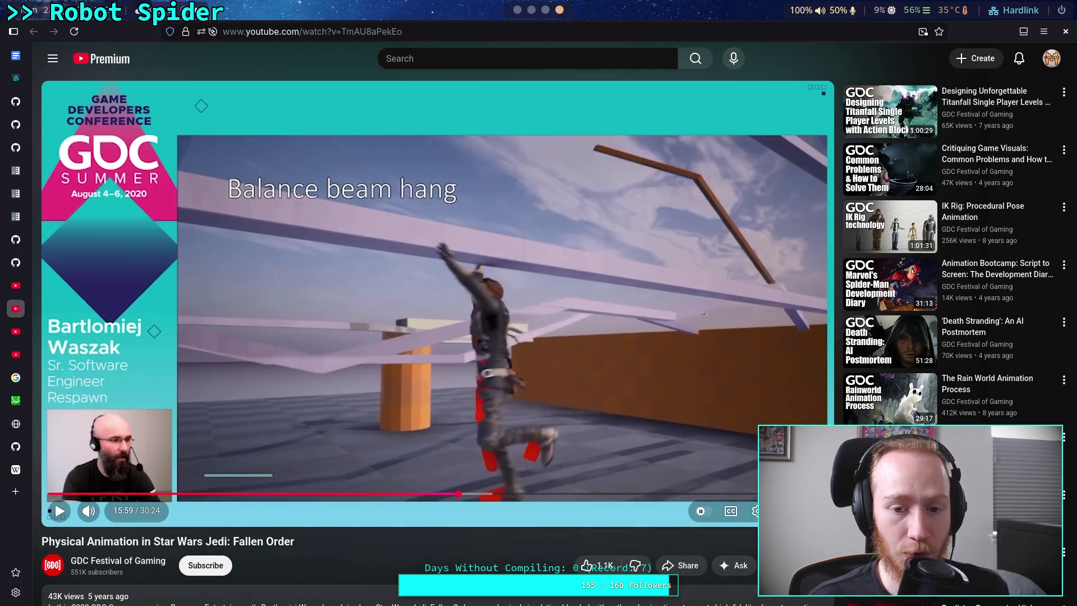
key(comma)
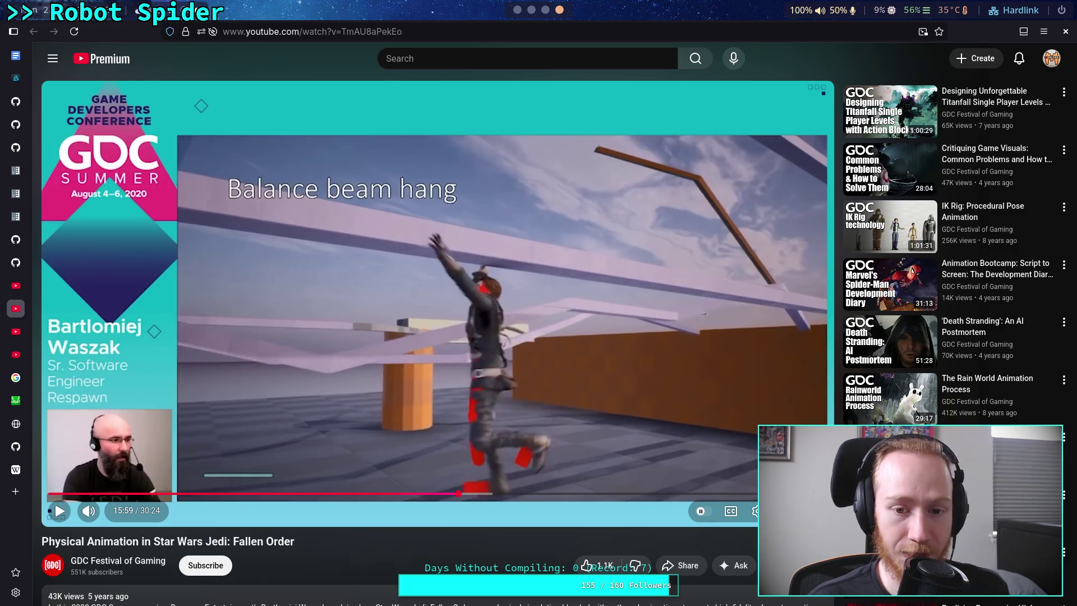
key(comma)
key(comma)
key(comma)
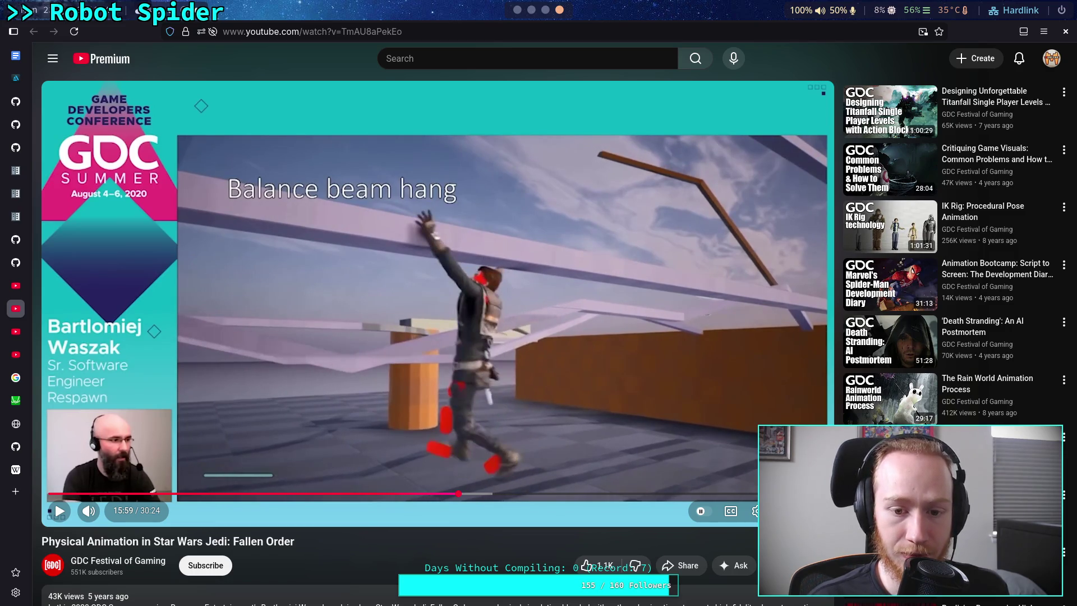
key(comma)
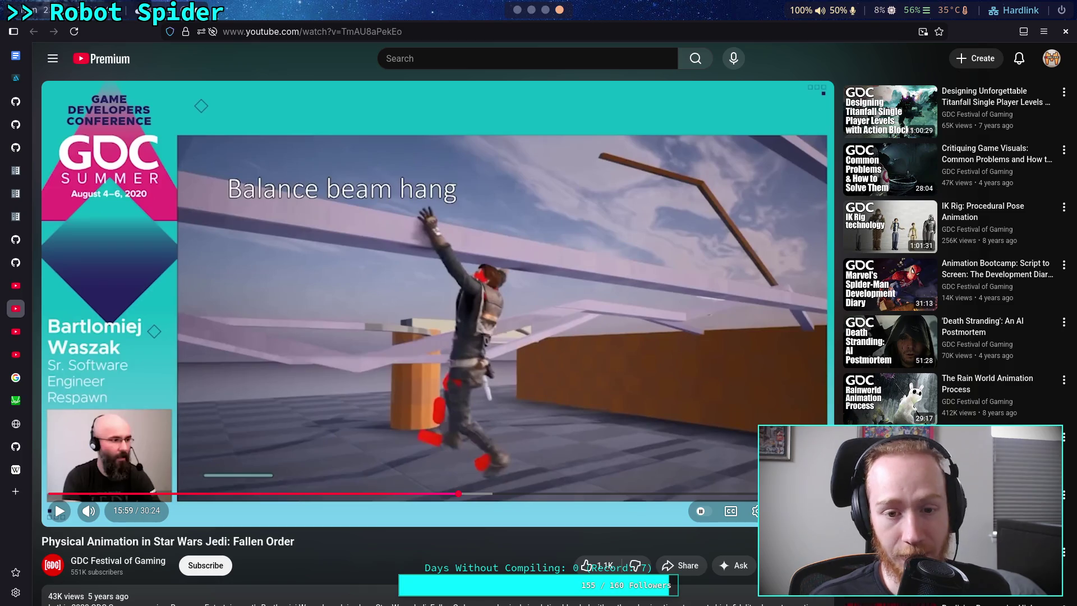
Step: Step forward through the character's beam swing a few frames, then resume the talk
key(period)
key(period)
key(period)
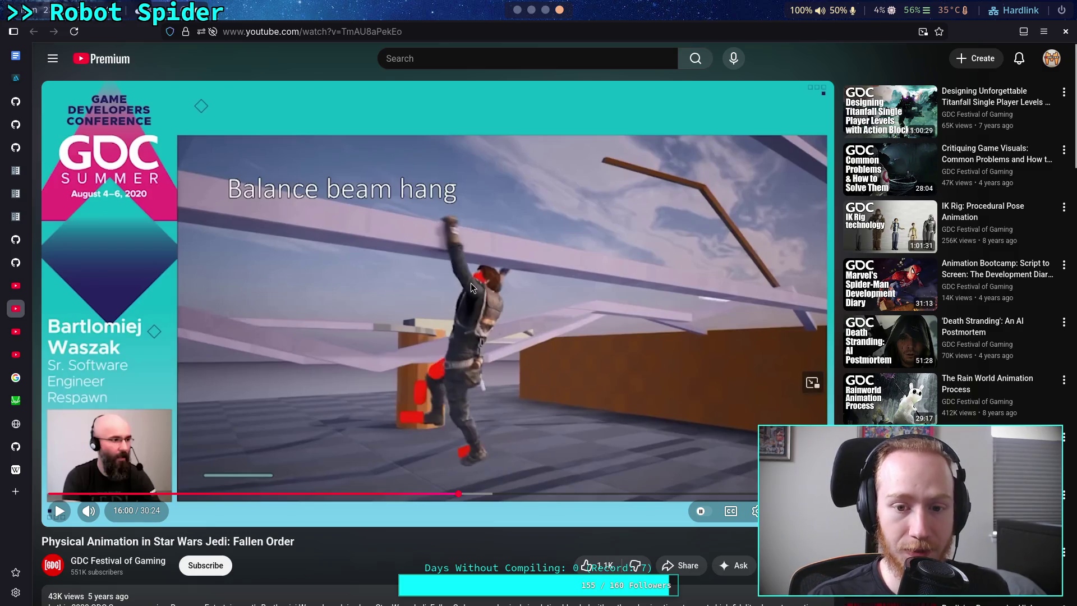
key(period)
key(period)
key(period)
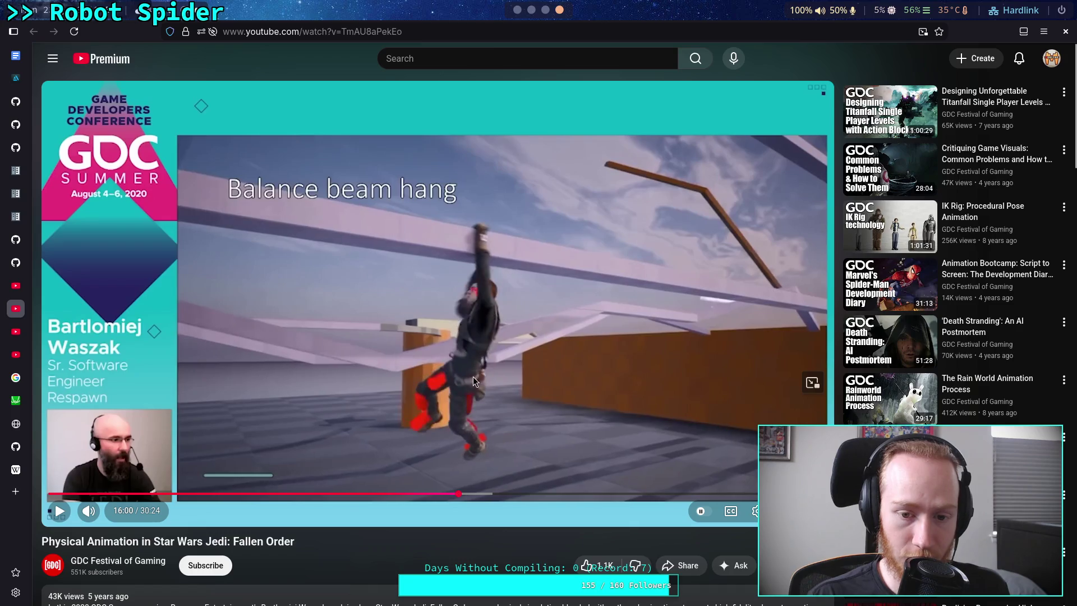
key(period)
key(period)
key(period)
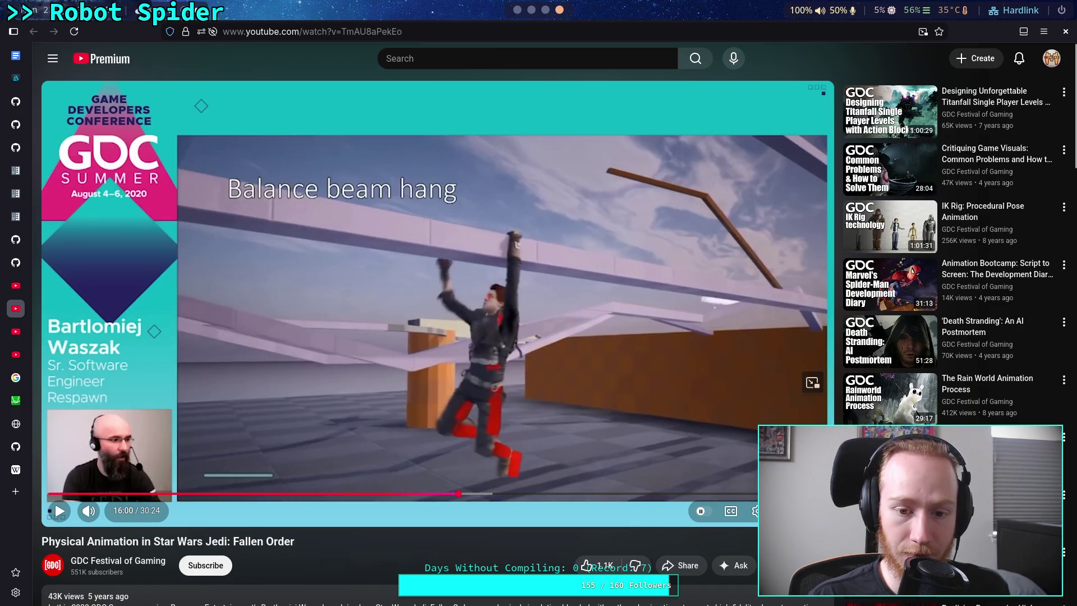
click(533, 470)
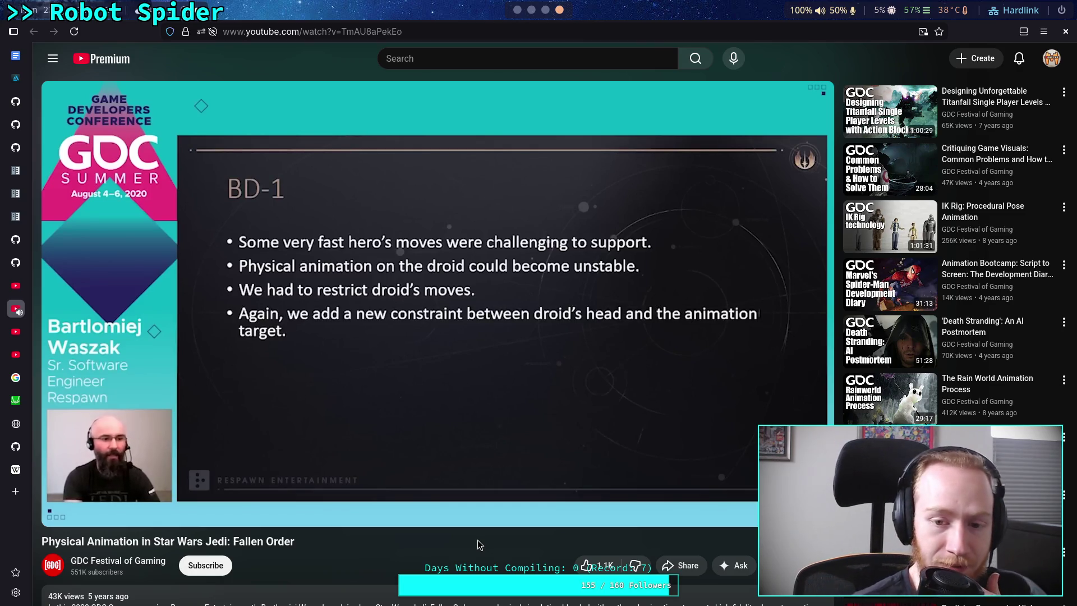
Step: Pause the talk at 21:33 on the BD-1 slide about restricting the droid's fast moves
click(440, 303)
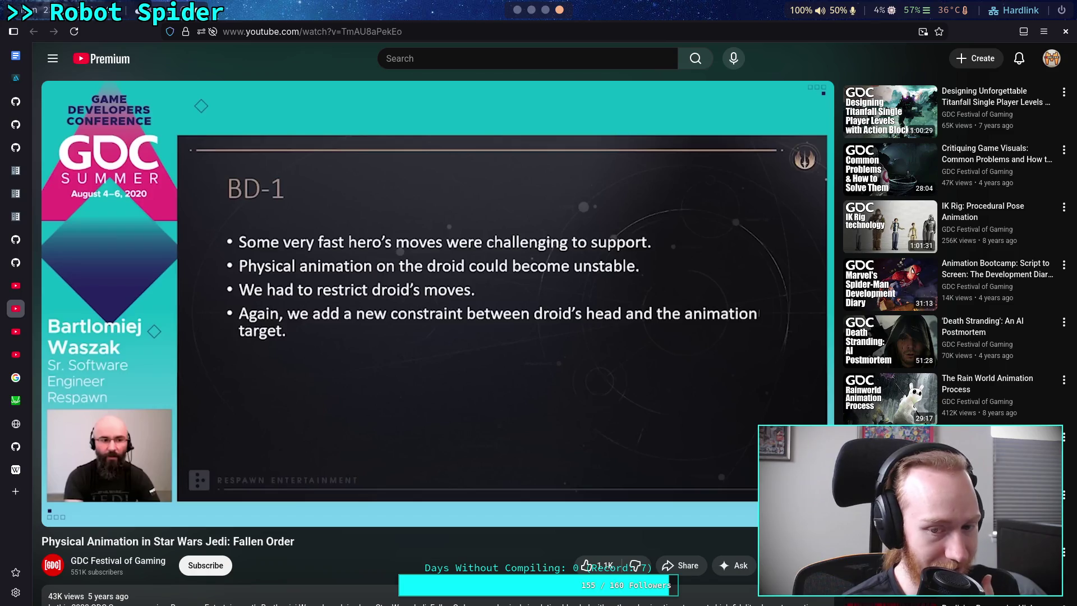
Step: Resume the talk from the BD-1 slide at 21:33
key(space)
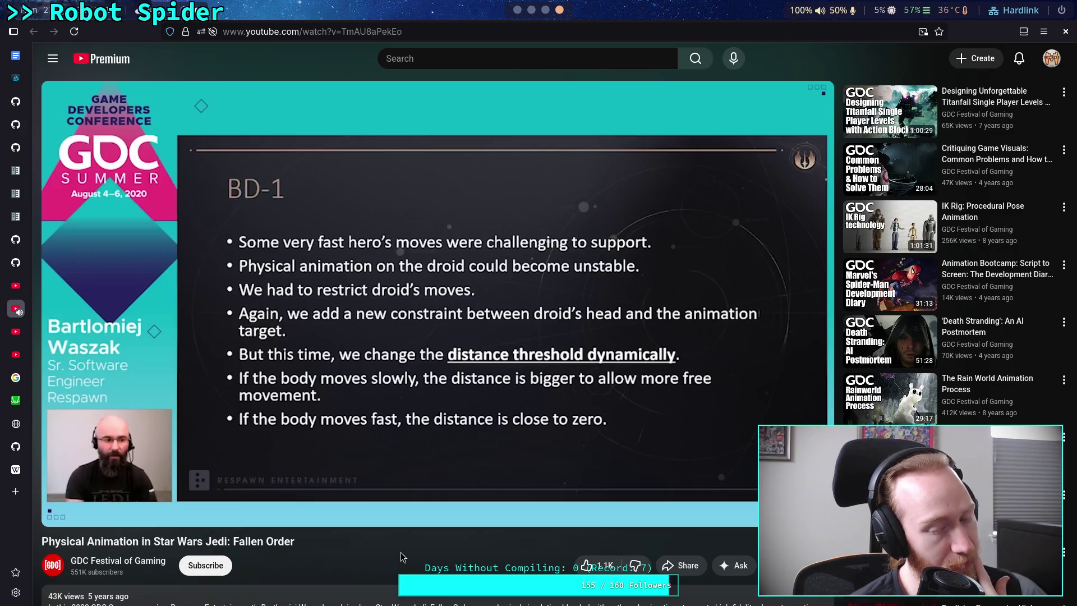
Step: Pause on the BD-1 slide once it shows the eLIMITED to eLOCKED constraint switch bullet
click(378, 447)
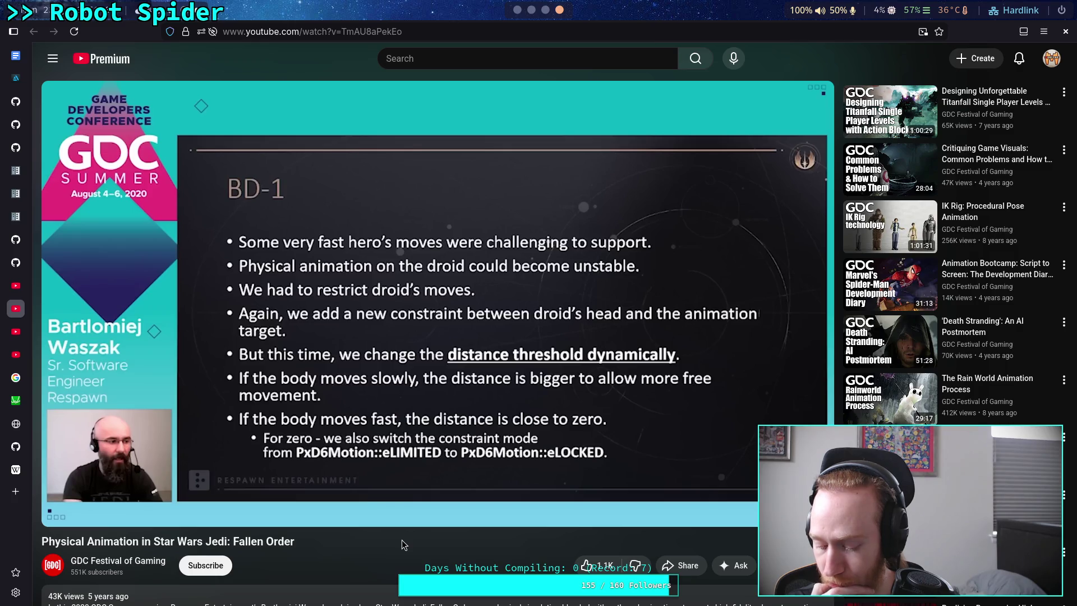
Step: Resume the talk with K and pause at 24:55 on the 'Challenging implementation for BD-1' slide
key(k)
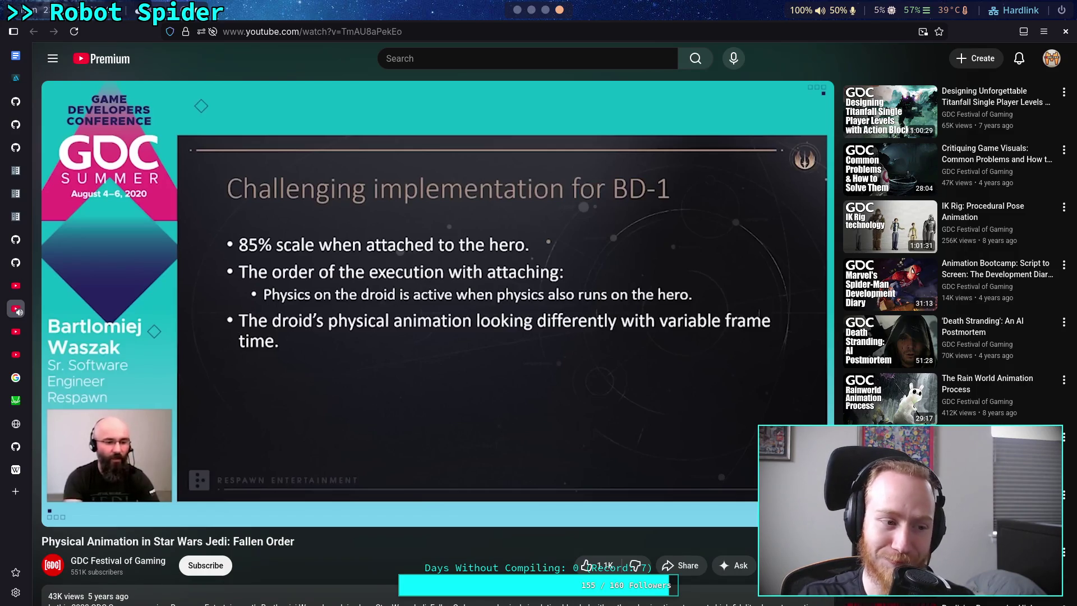
click(369, 377)
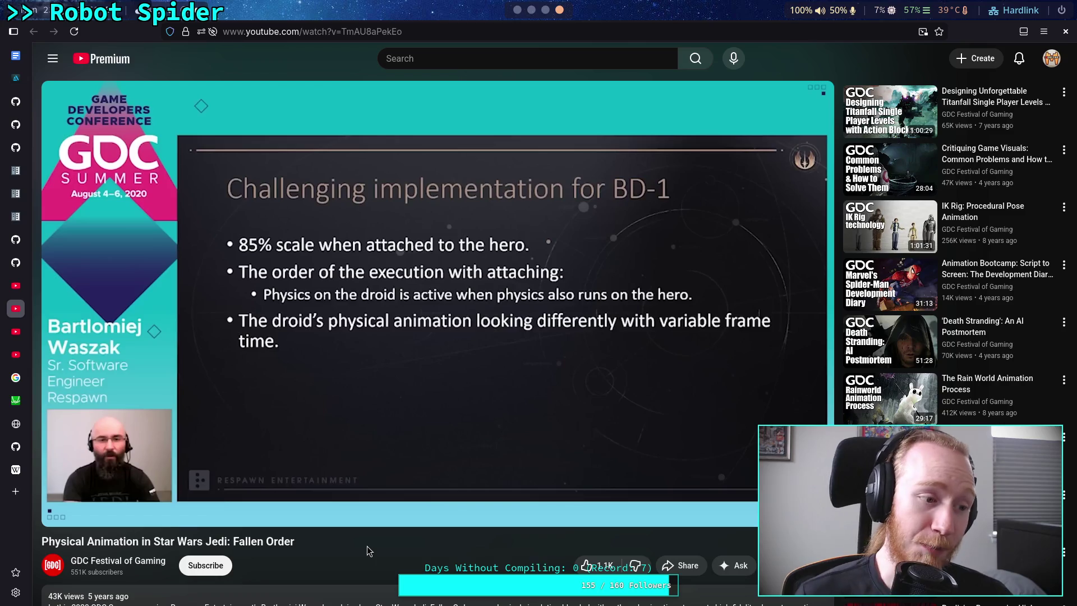
Step: Play on and pause at 26:01 on the Summary slide listing the PhysX integration points
key(space)
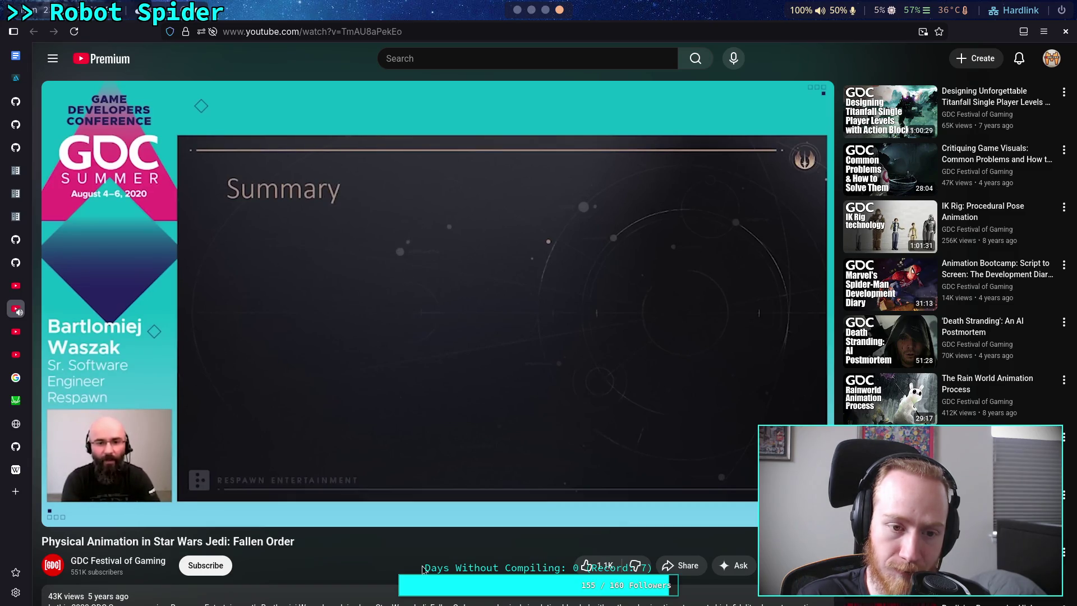
mouse_move(373, 431)
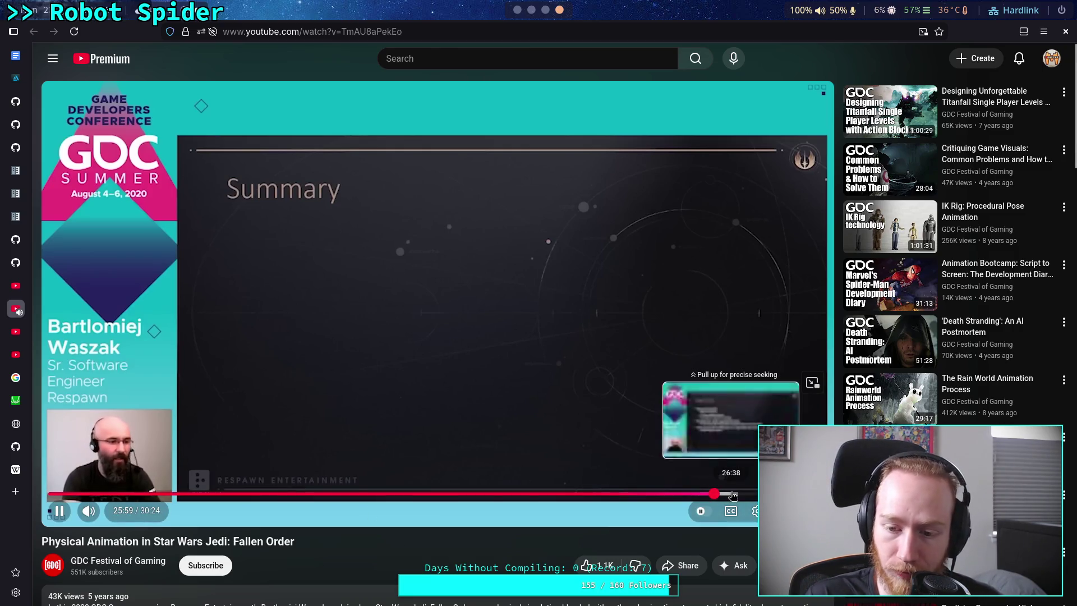
click(659, 433)
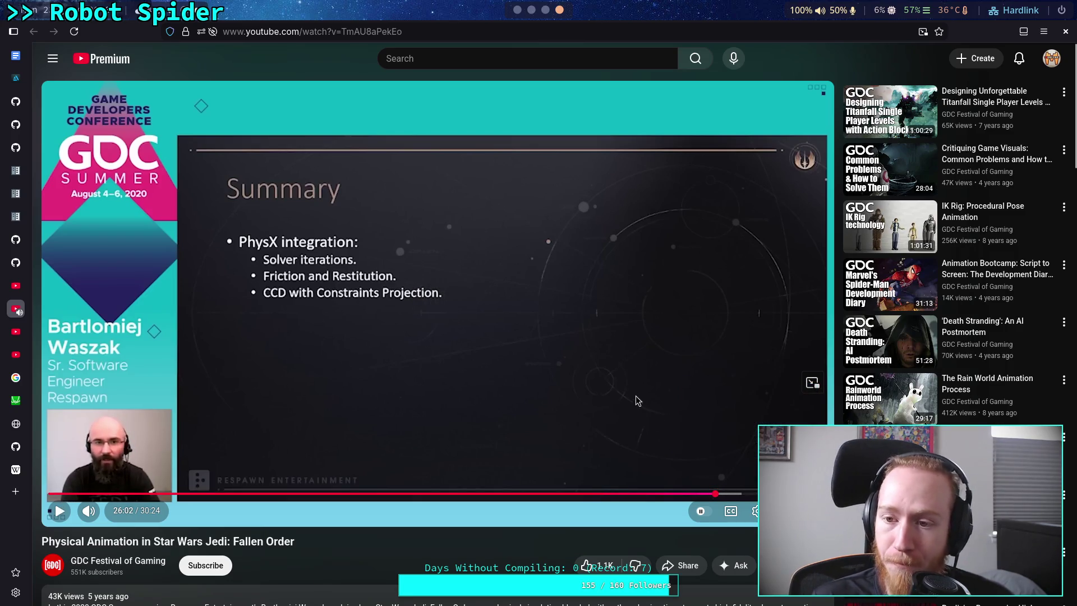
Step: Search YouTube for 'uncharted physical animation'
click(387, 58)
text(uncharte)
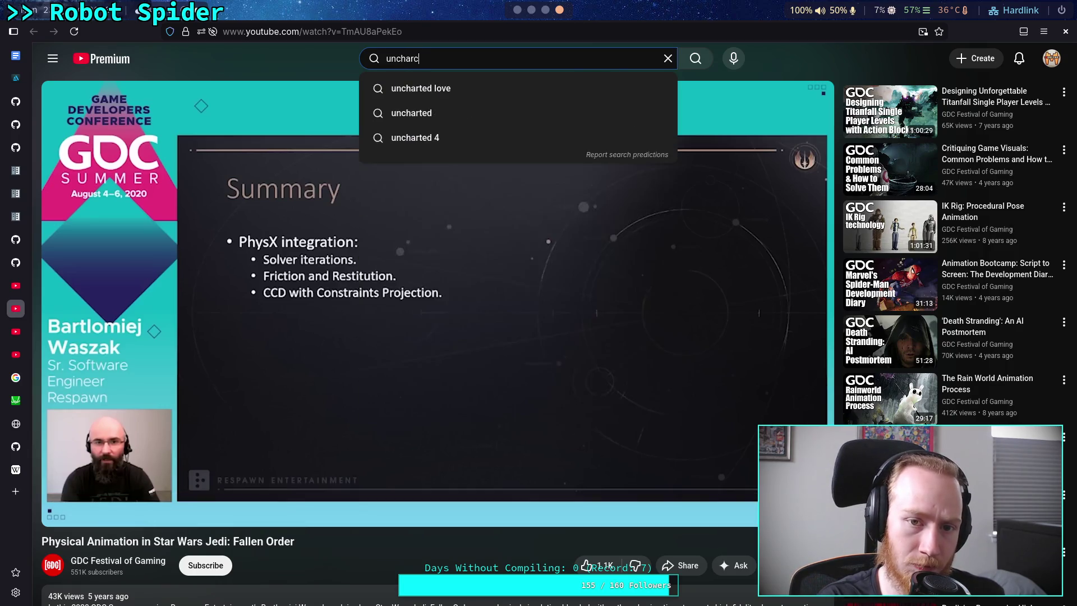
text(d physical ani)
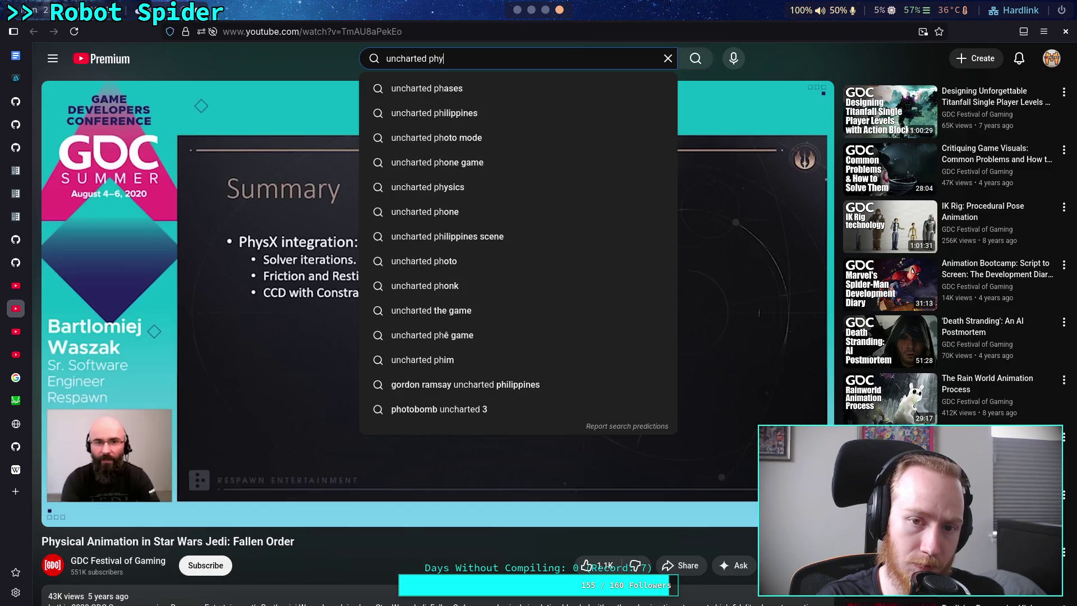
text(mation)
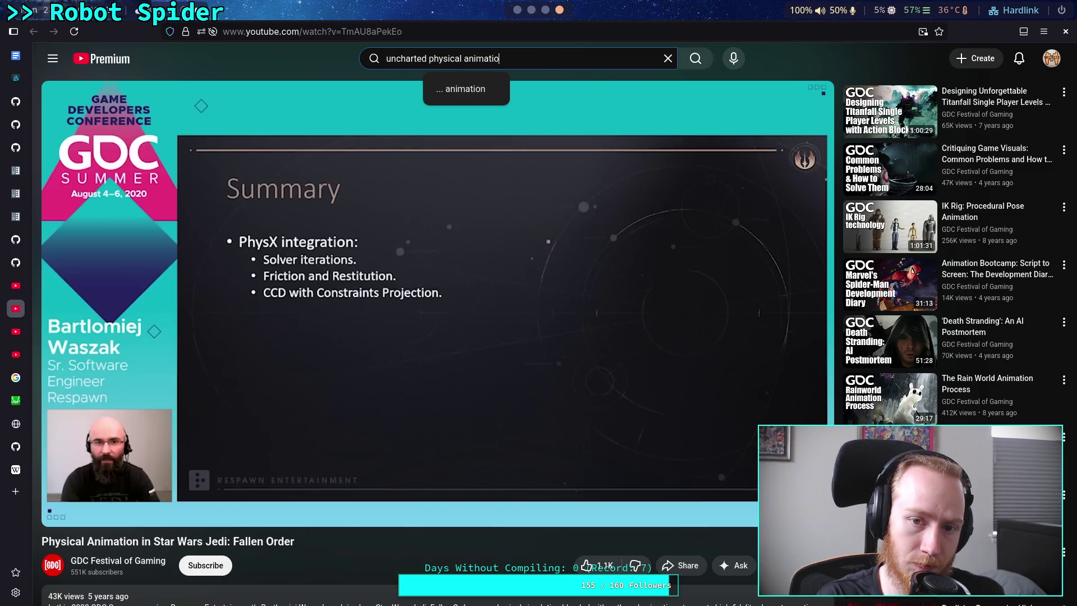
key(Return)
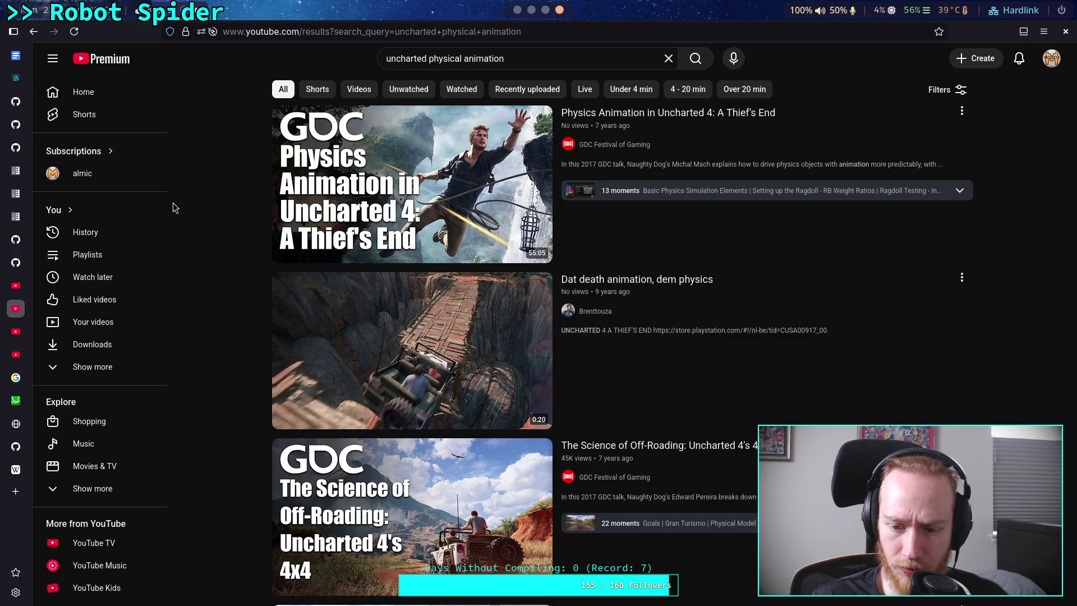
mouse_move(655, 122)
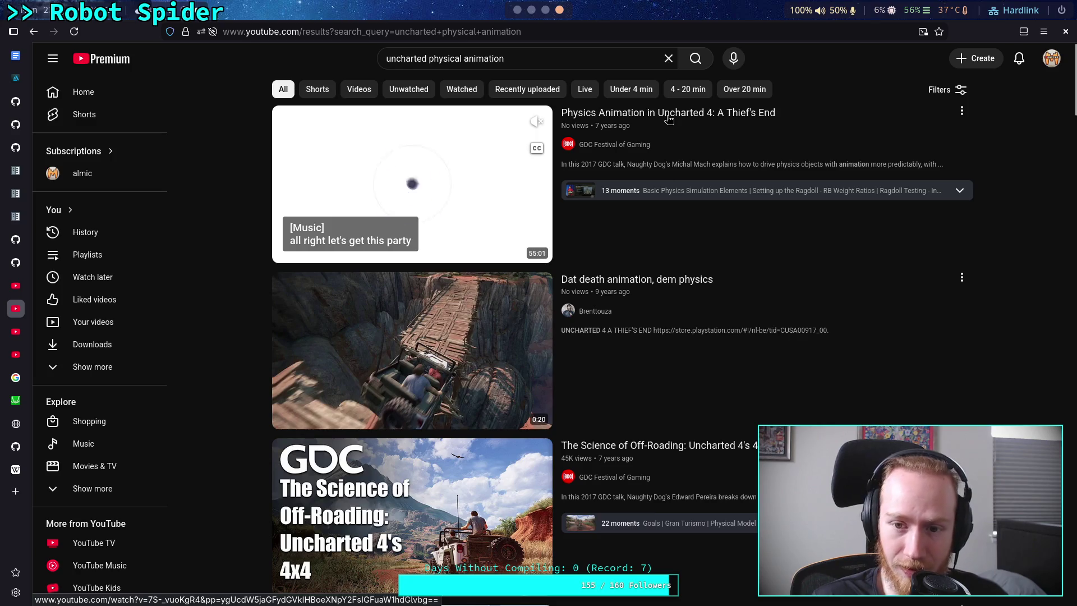
Step: Open the 'Physics Animation in Uncharted 4: A Thief's End' talk and play it from the opening
click(668, 120)
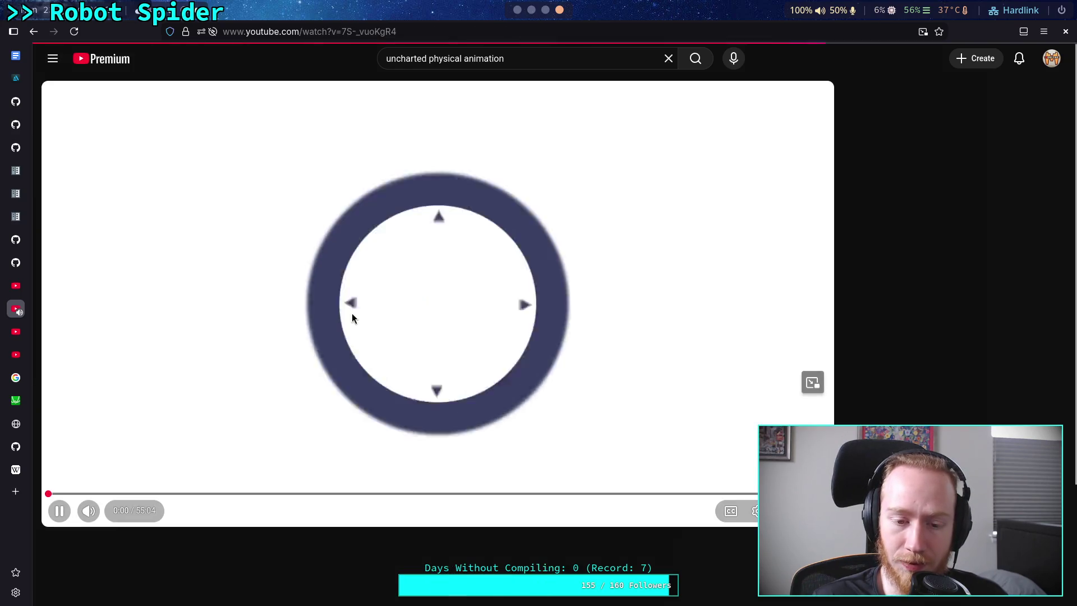
click(315, 314)
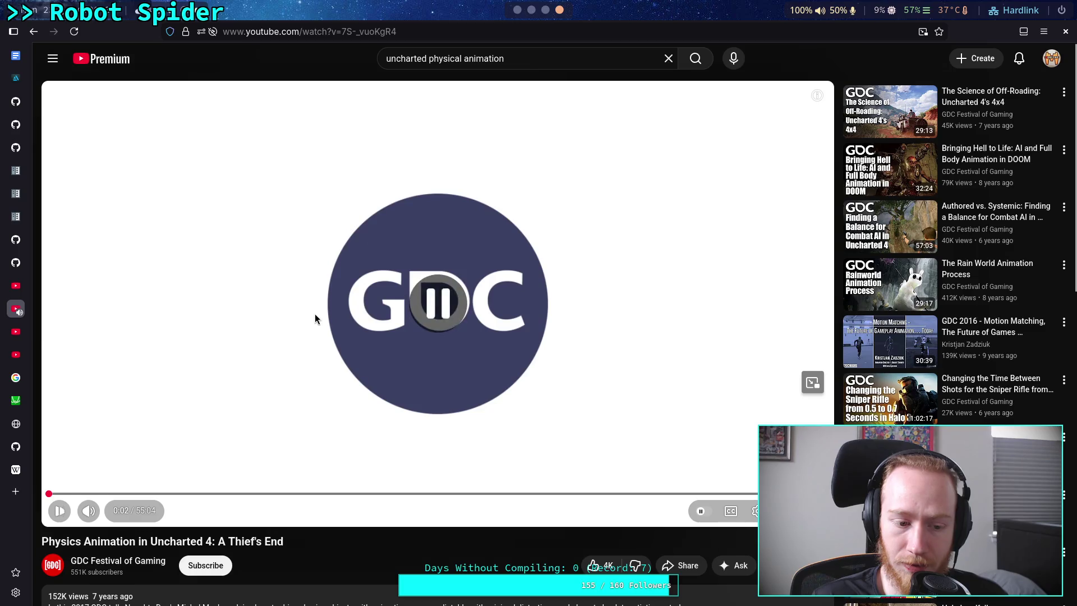
scroll(314, 314, down, 3)
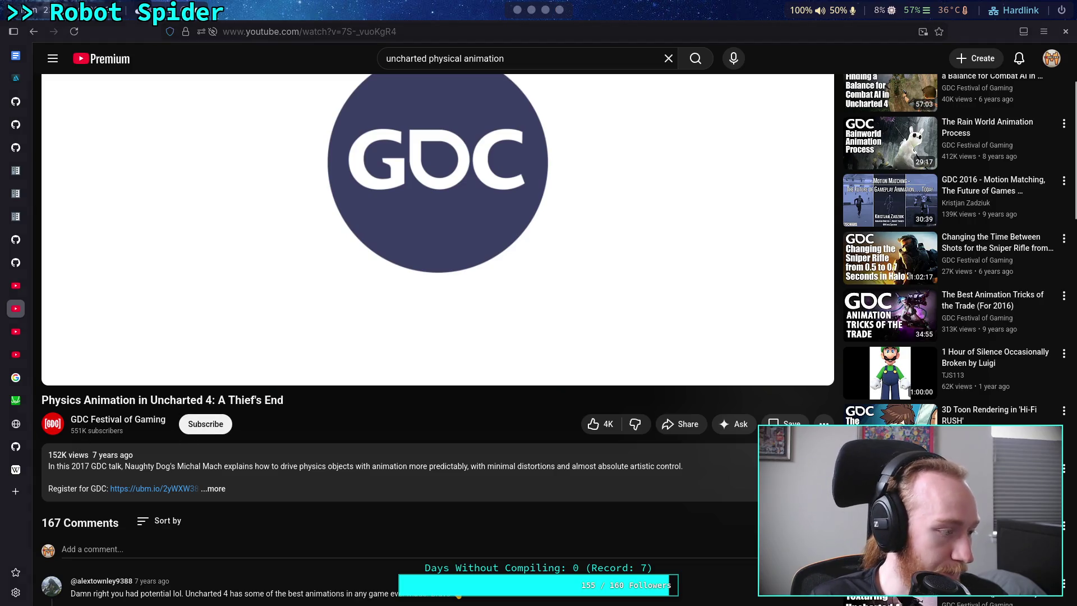
scroll(219, 490, up, 3)
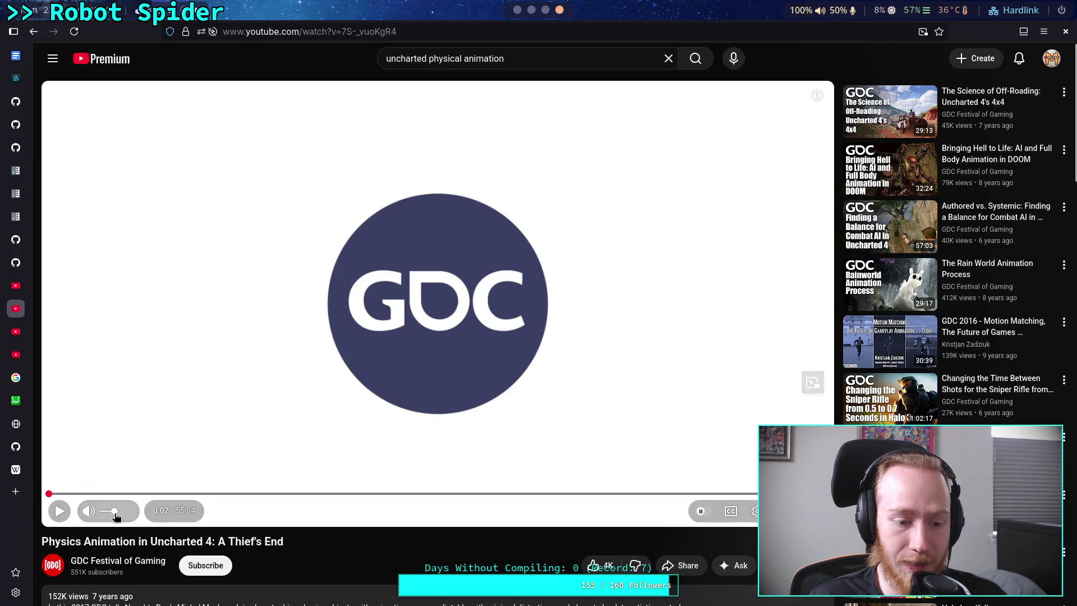
click(230, 444)
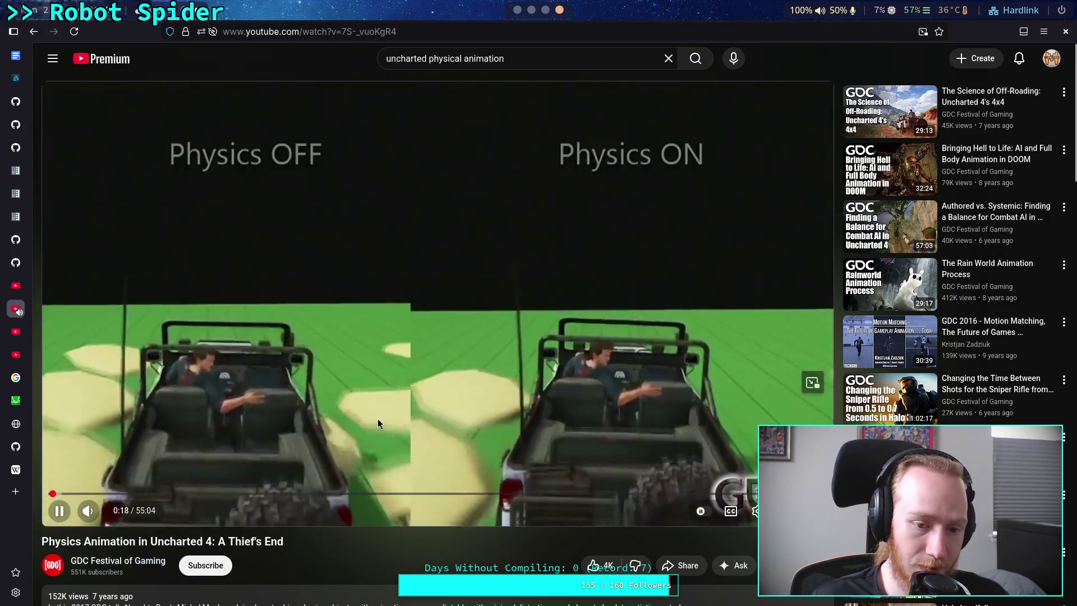
Step: Set the video quality to 720p and resume the jeep footage
click(436, 427)
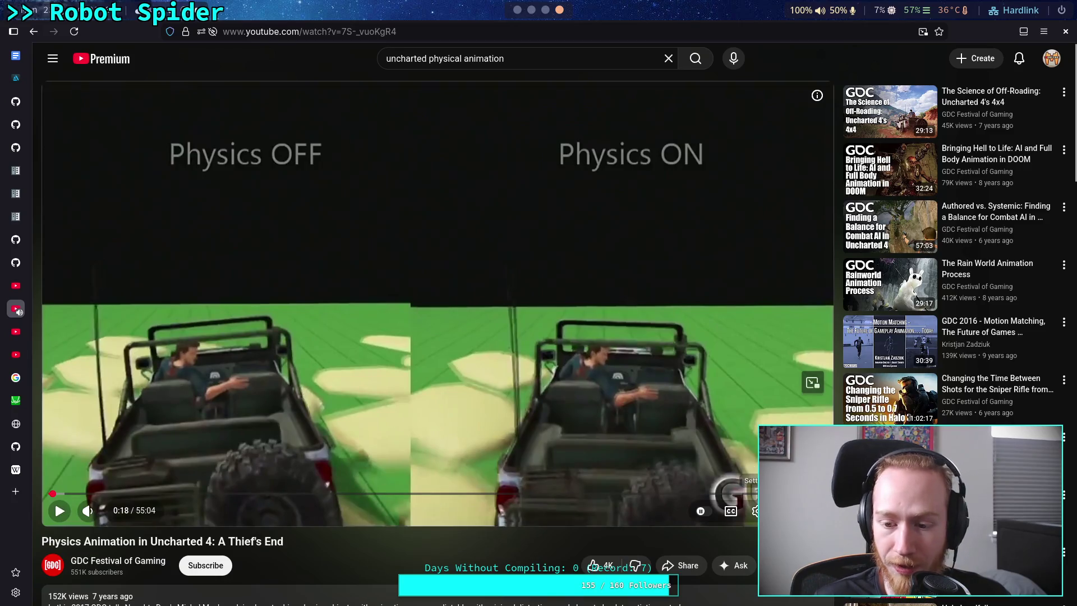
click(755, 510)
click(729, 474)
click(759, 392)
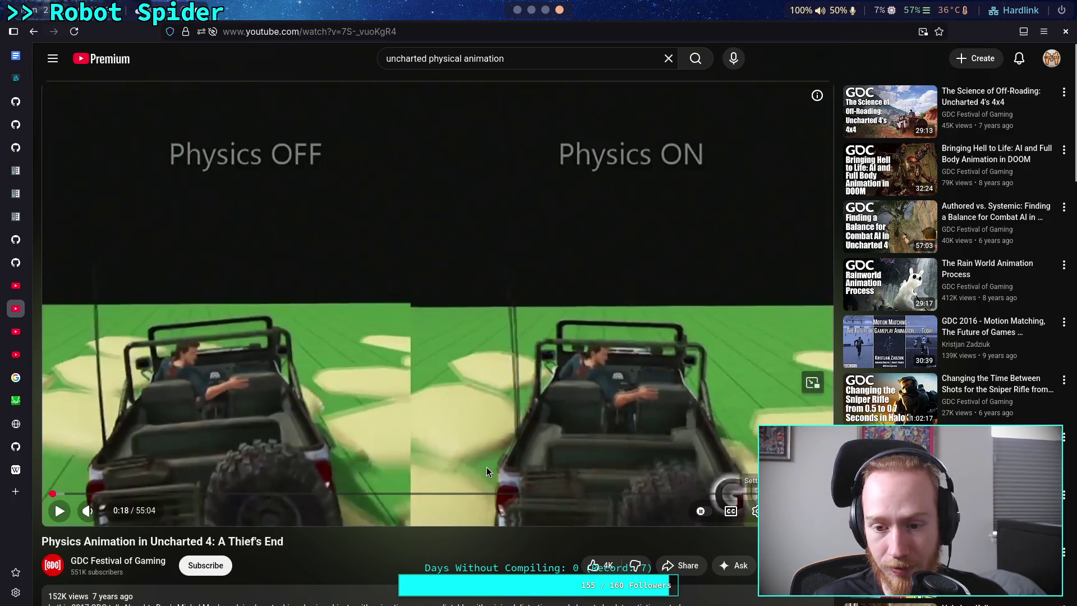
click(430, 434)
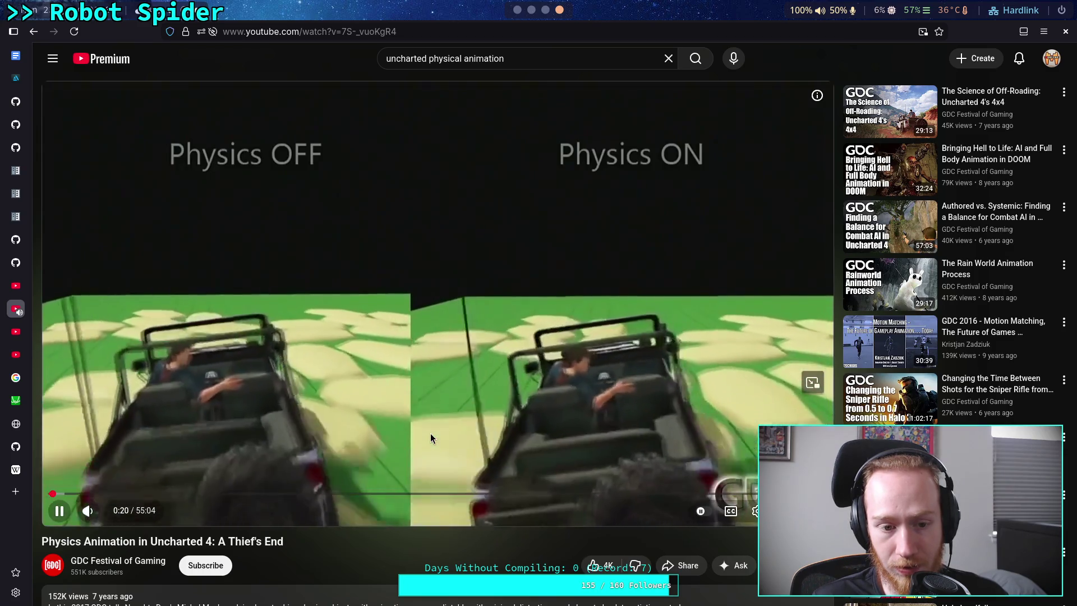
Step: Rewind five seconds twice and pause on the Physics OFF/ON jeep comparison
key(Left)
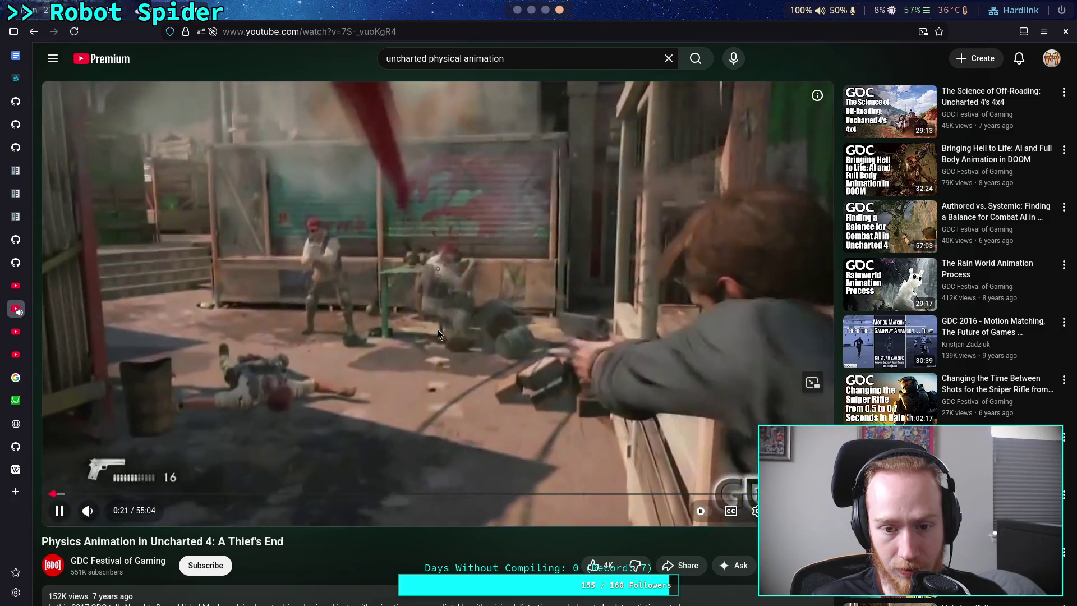
click(438, 329)
key(Left)
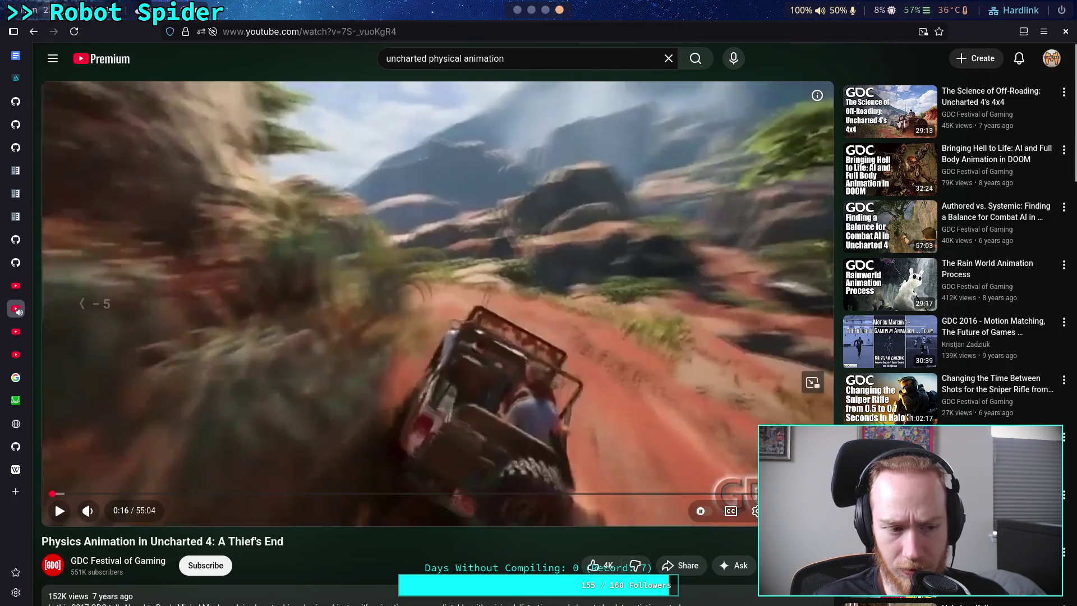
click(380, 356)
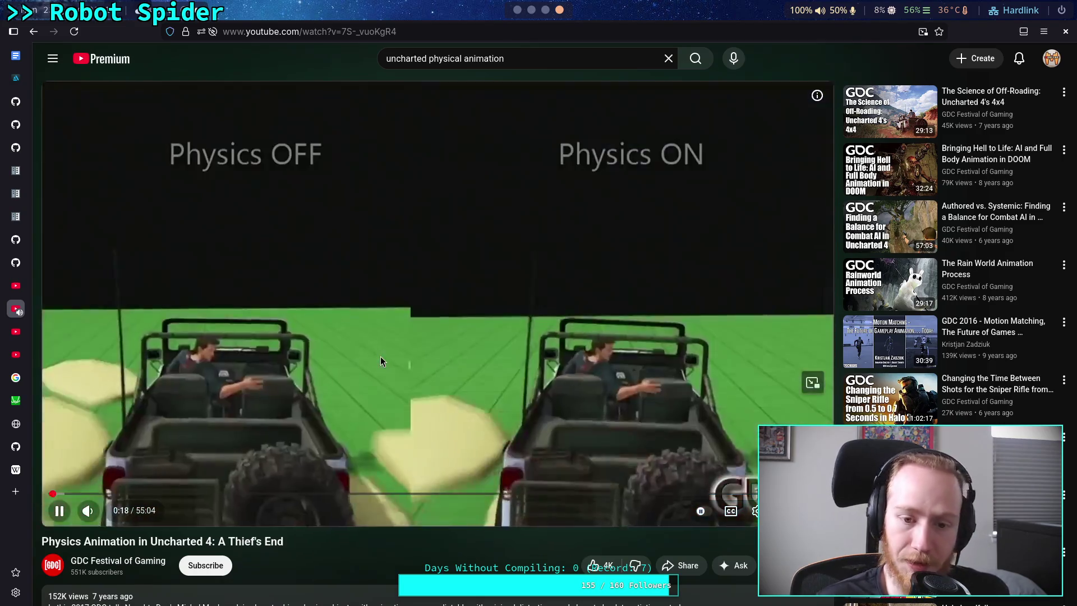
click(380, 356)
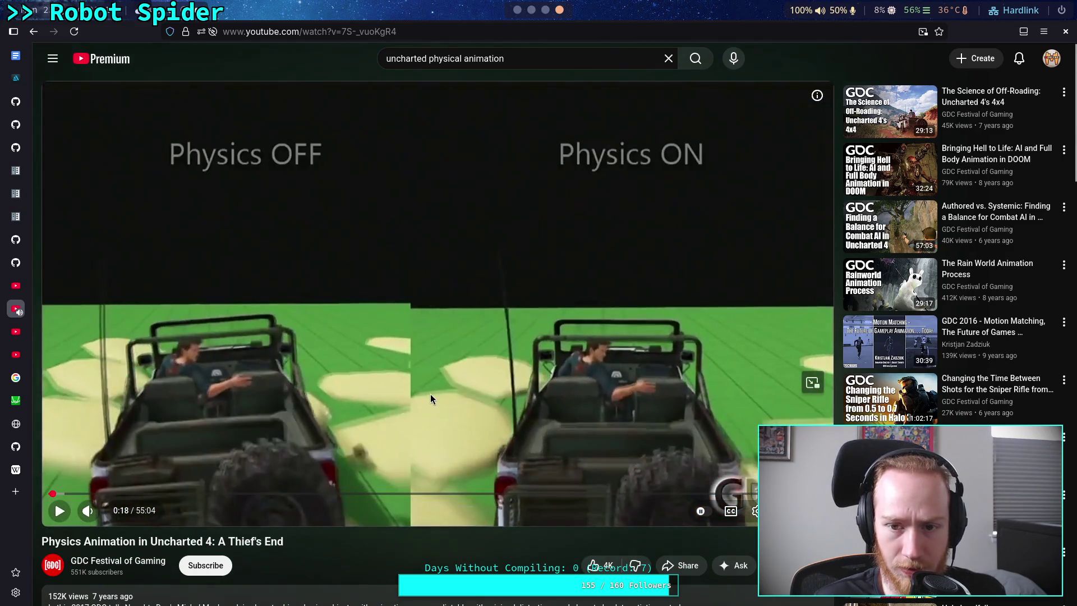
Step: Step frame by frame through the Physics OFF versus ON jeep comparison, then resume playback
key(period)
key(period)
key(period)
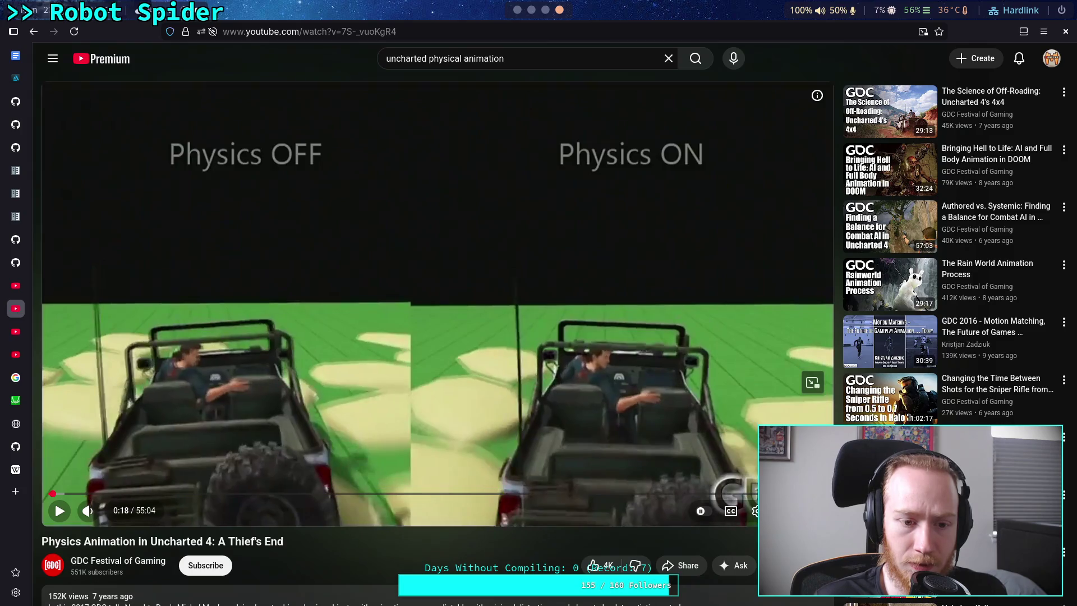
key(period)
key(period)
key(period)
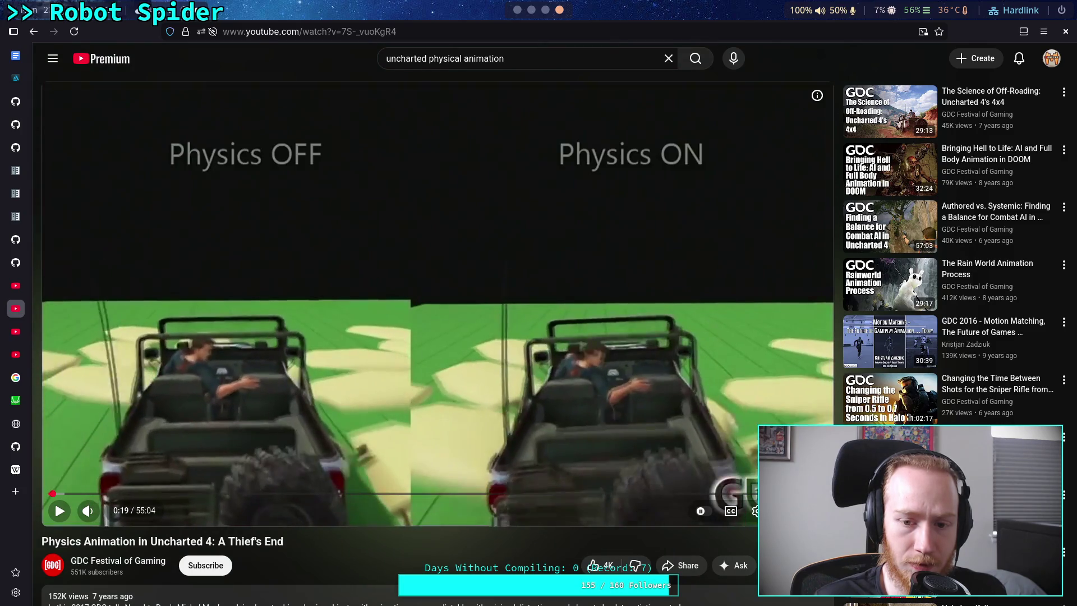
key(period)
key(period)
key(period)
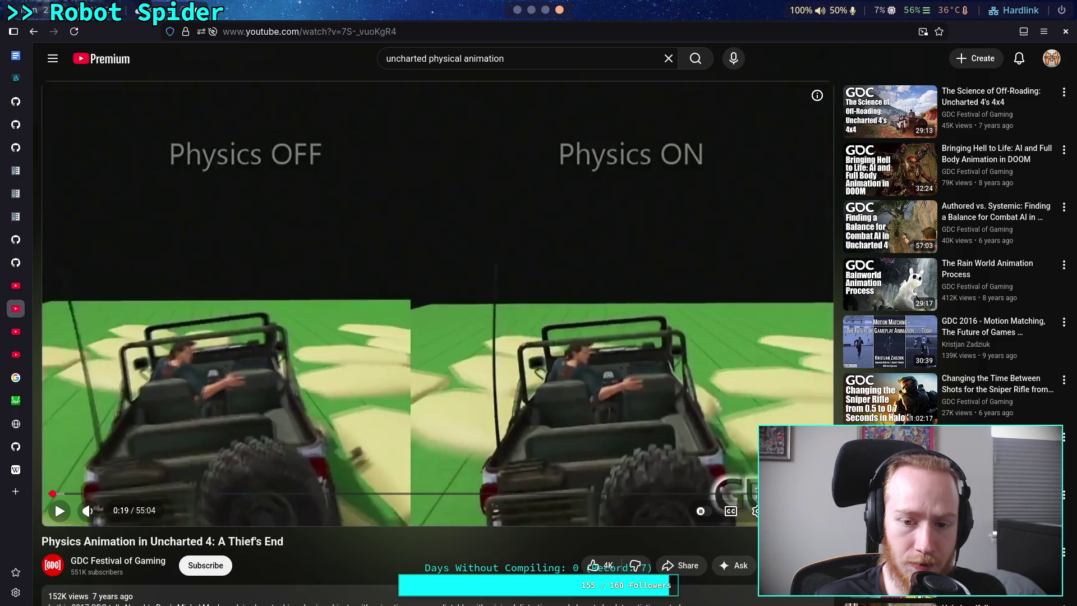
key(period)
key(period)
key(period)
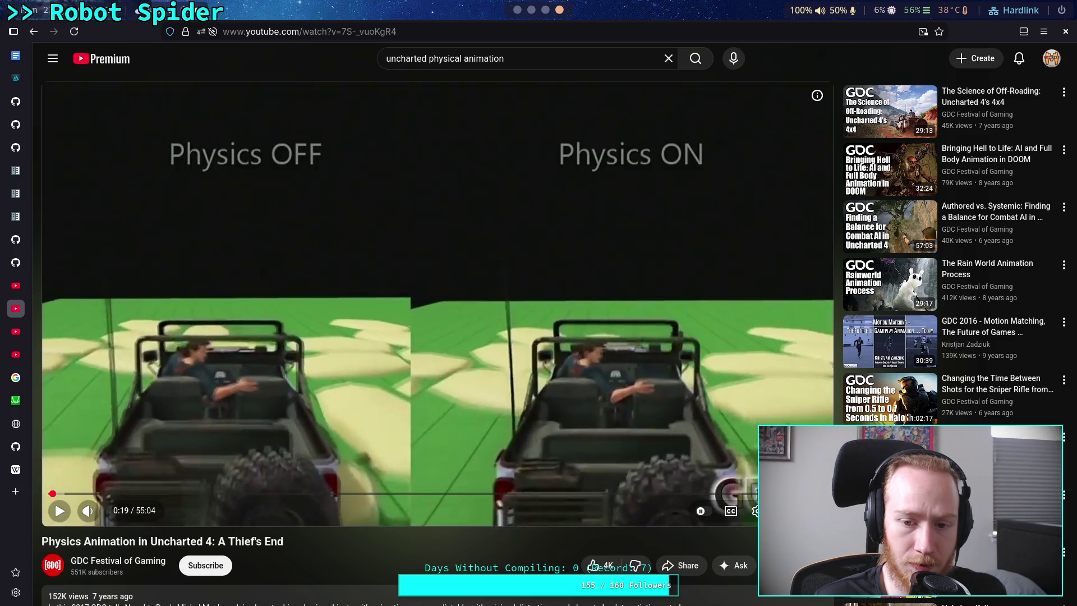
key(period)
key(period)
key(period)
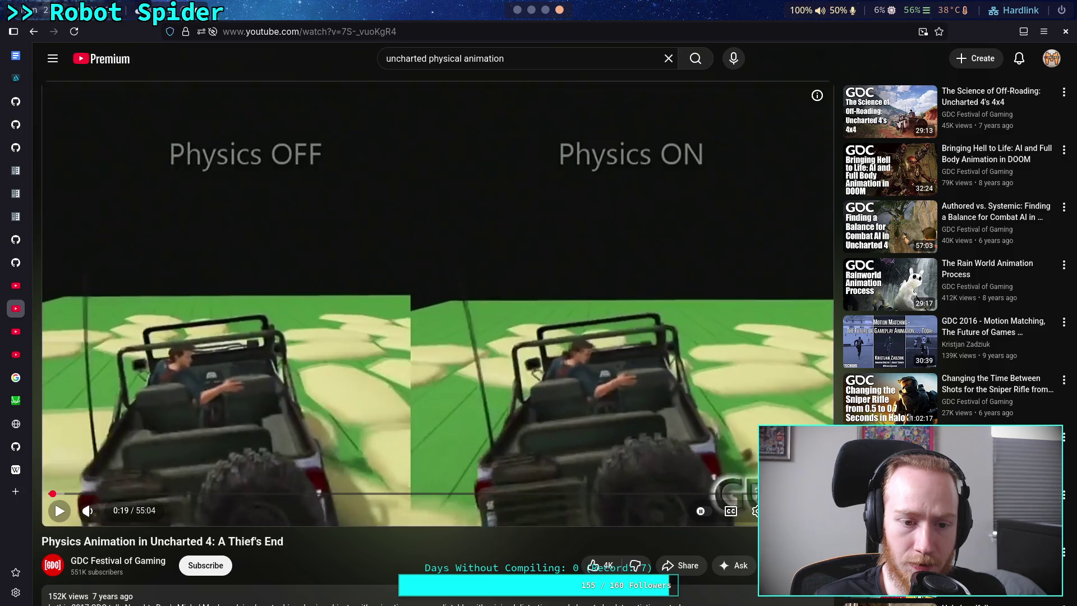
key(period)
key(period)
key(period)
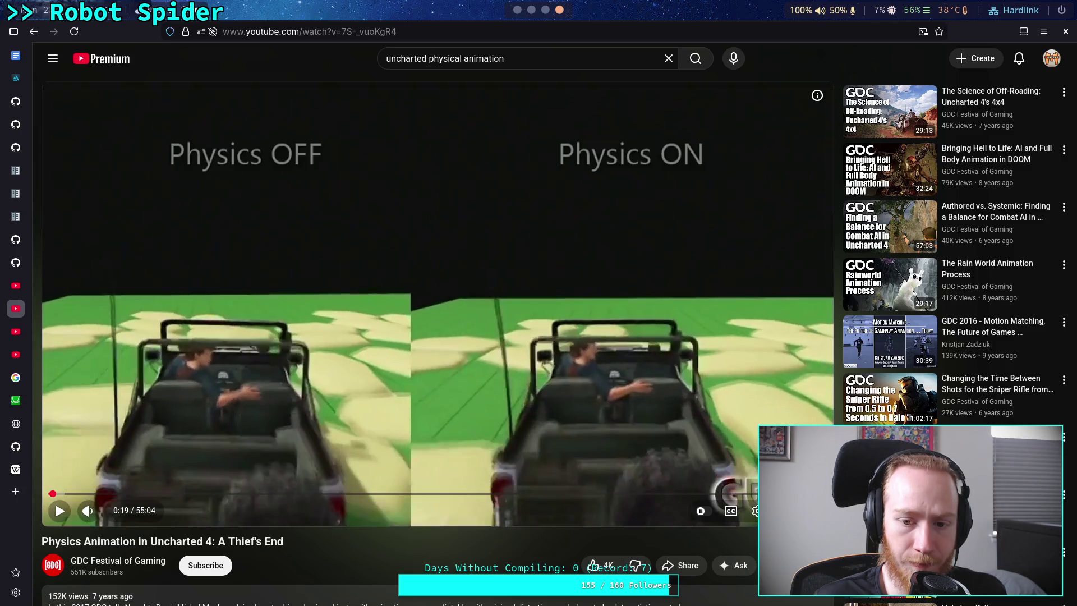
key(period)
key(period)
key(period)
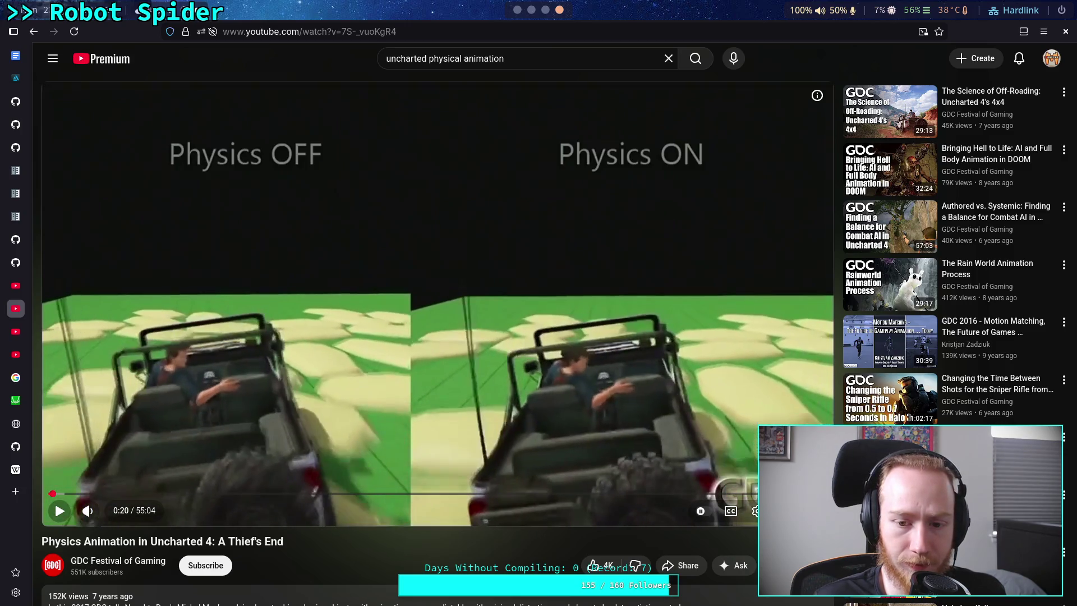
key(period)
key(period)
key(period)
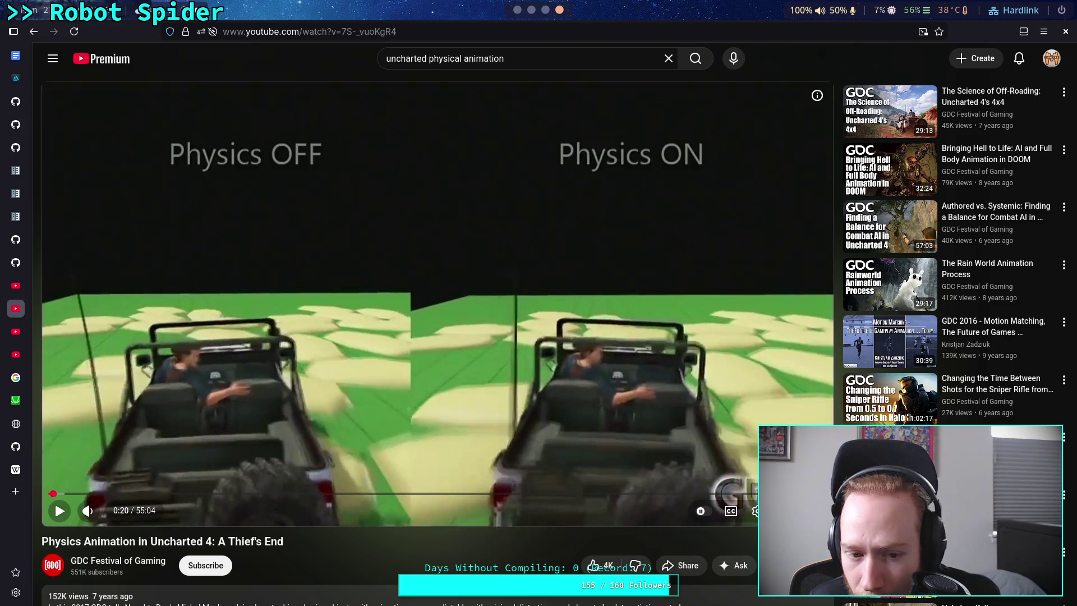
key(period)
key(period)
key(period)
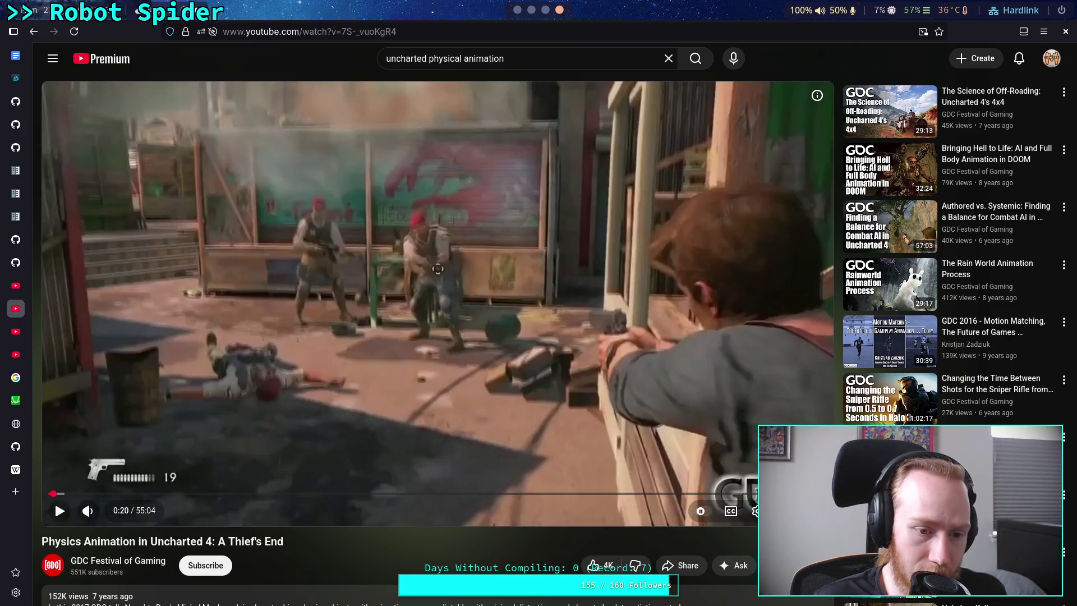
key(period)
key(period)
key(period)
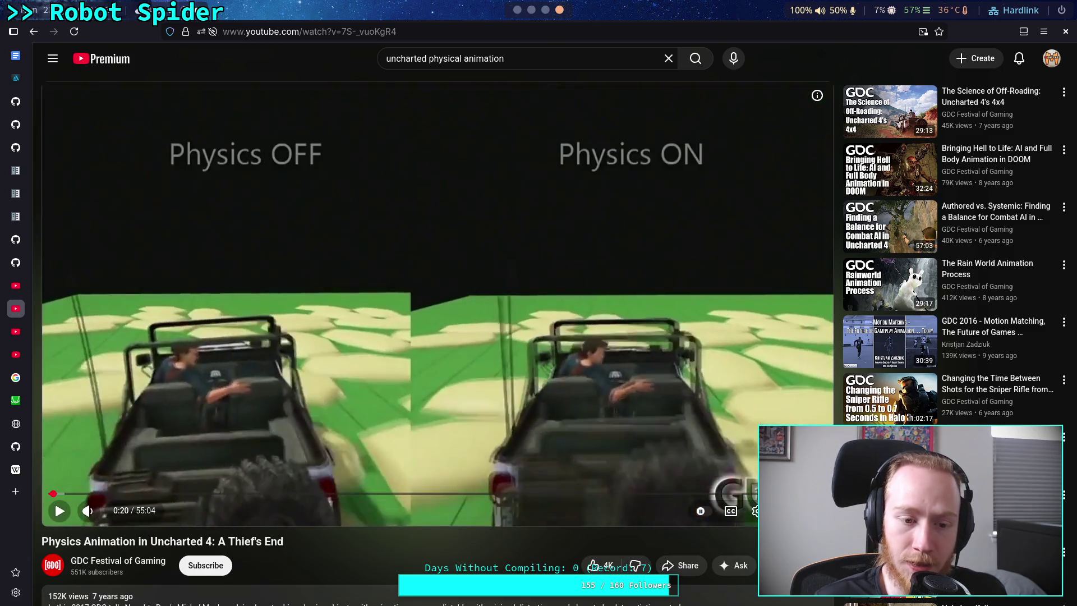
key(period)
key(period)
key(period)
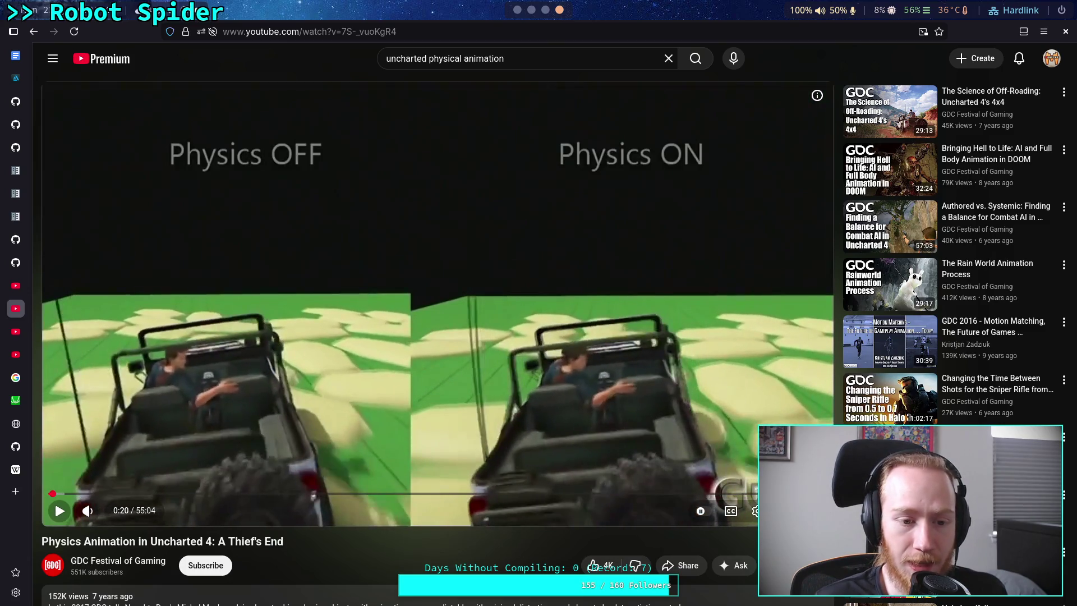
key(comma)
key(comma)
key(comma)
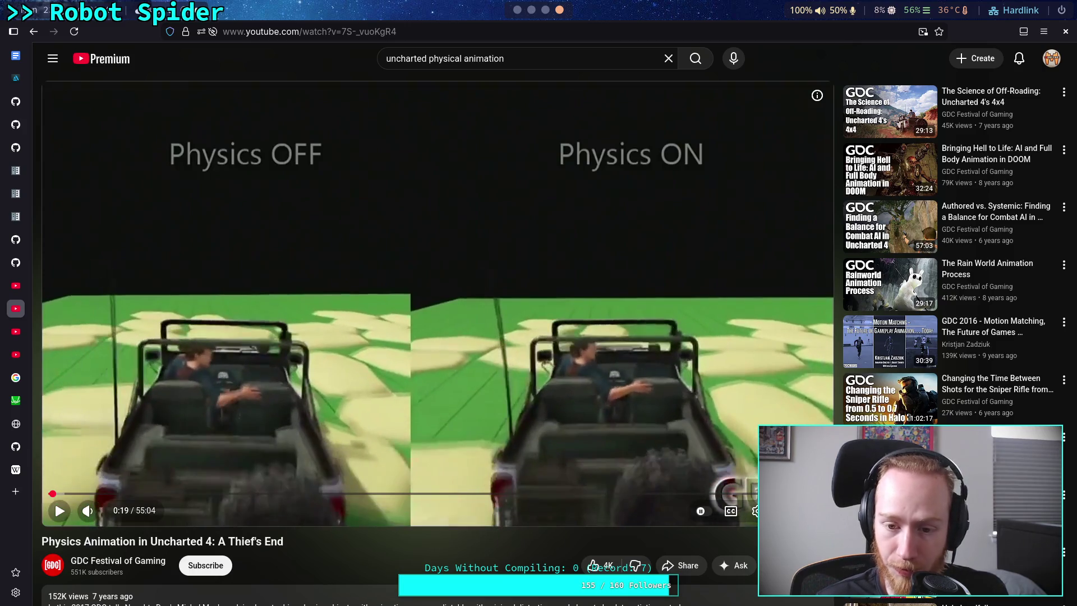
key(comma)
key(comma)
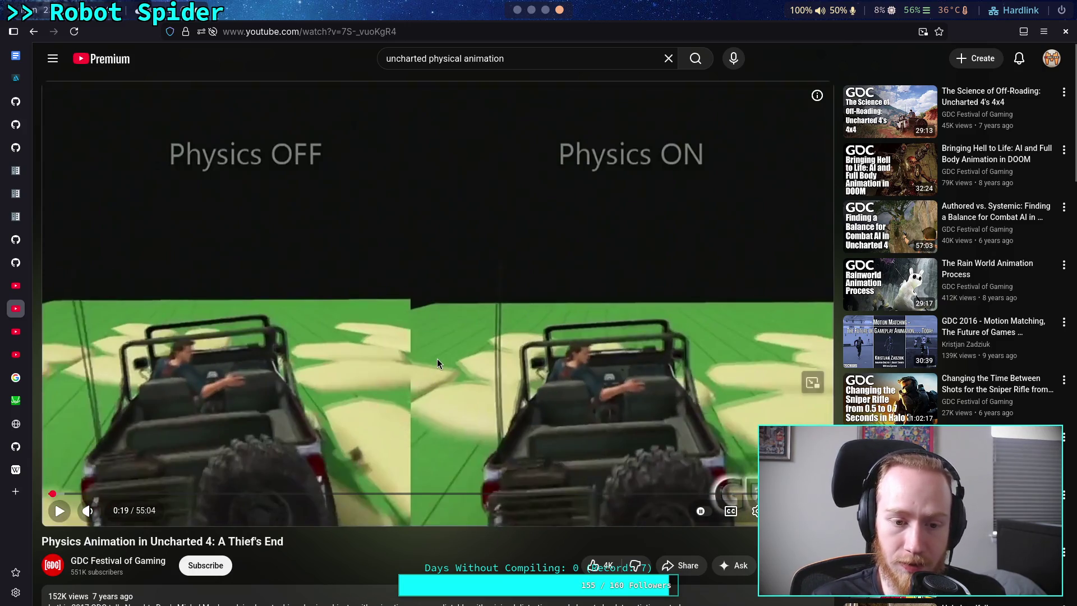
click(436, 359)
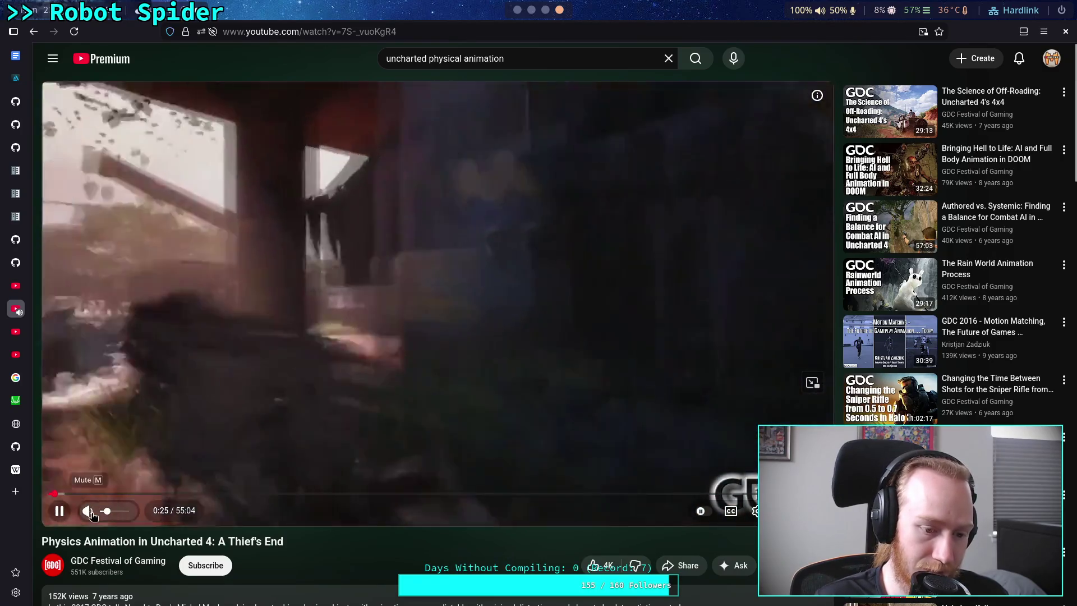
Step: Rewind the talk five seconds and lower its volume slightly
key(Left)
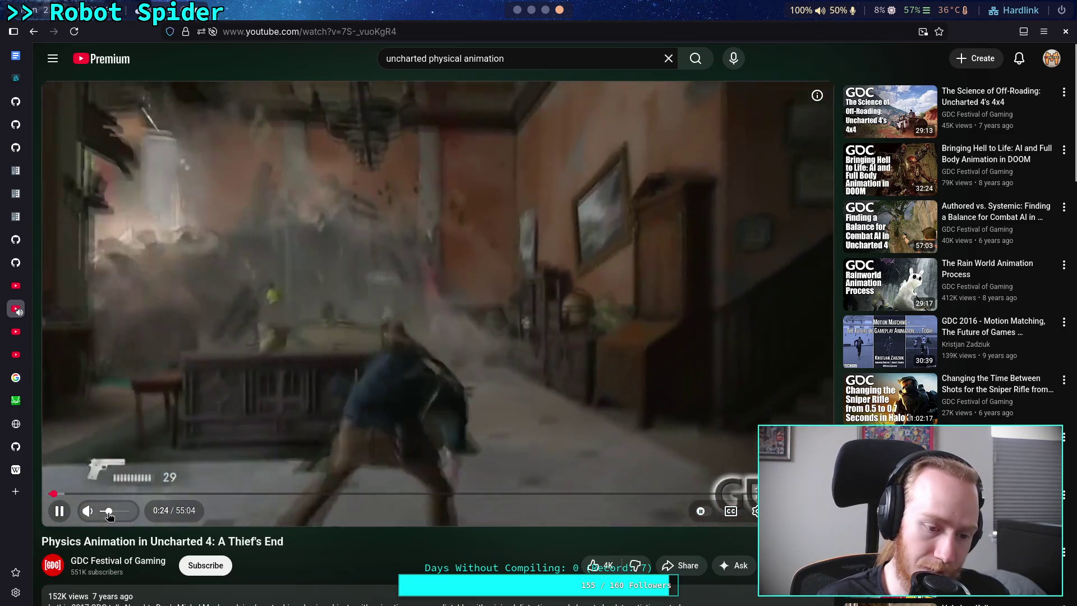
drag(109, 512, 104, 511)
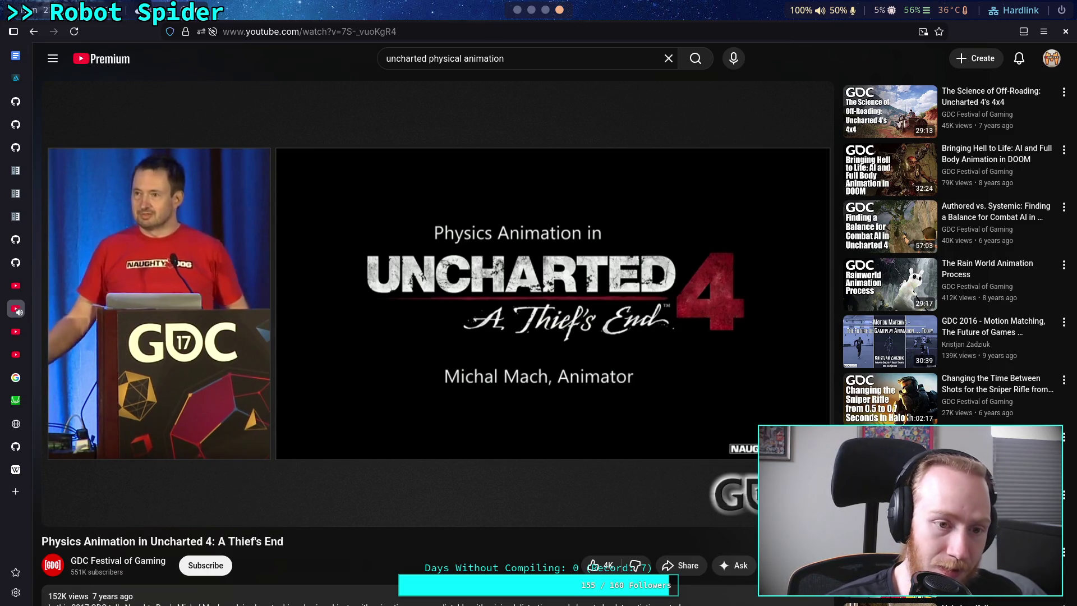
Step: Seek five seconds ahead and back, then lower the volume further using the keyboard
key(Right)
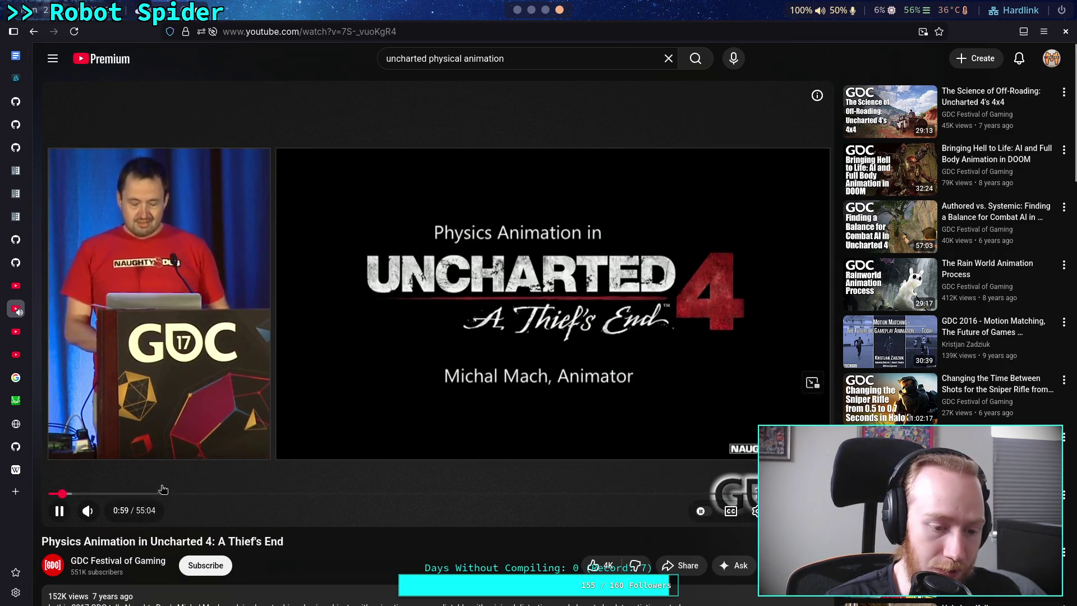
key(Left)
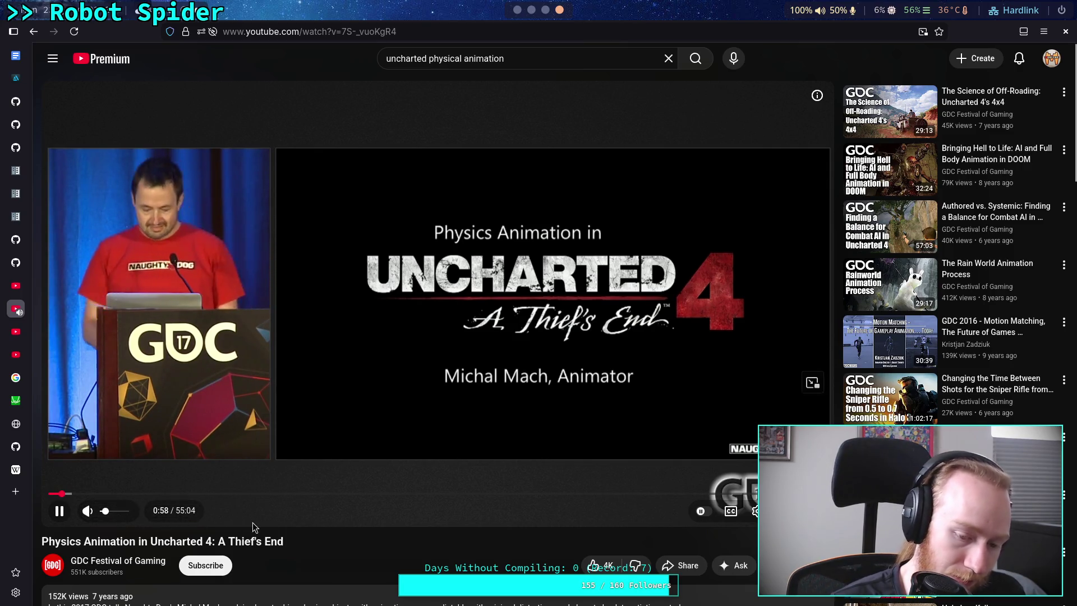
key(Tab)
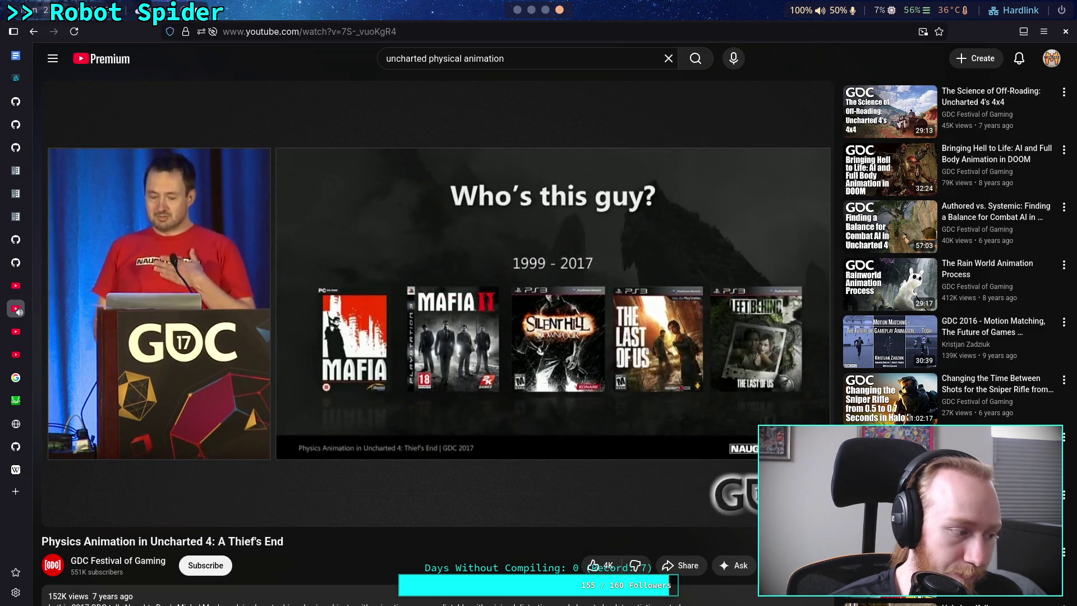
key(Left)
key(Left)
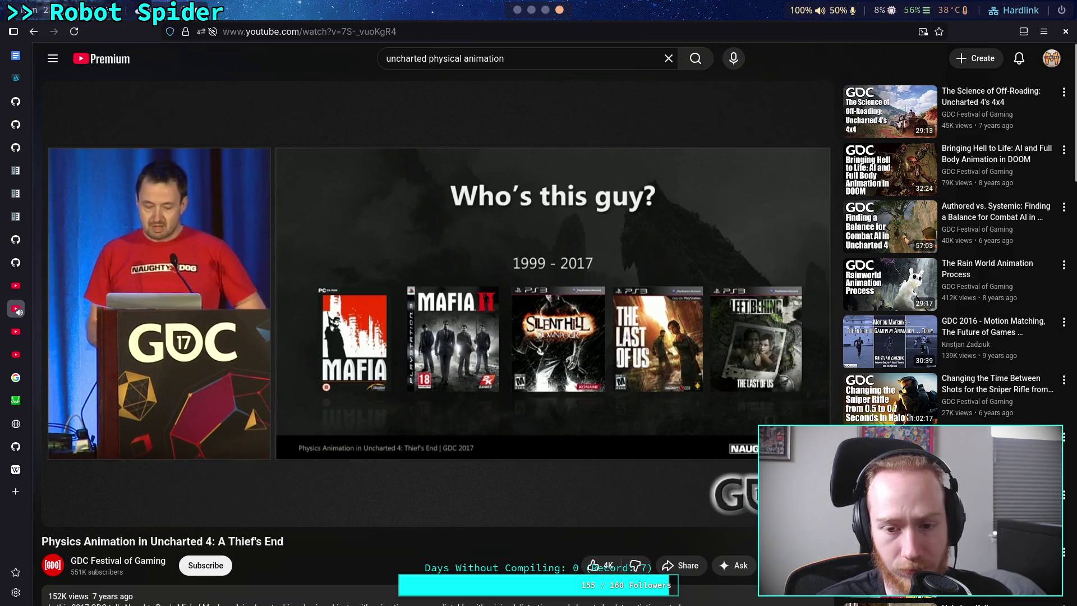
mouse_move(474, 451)
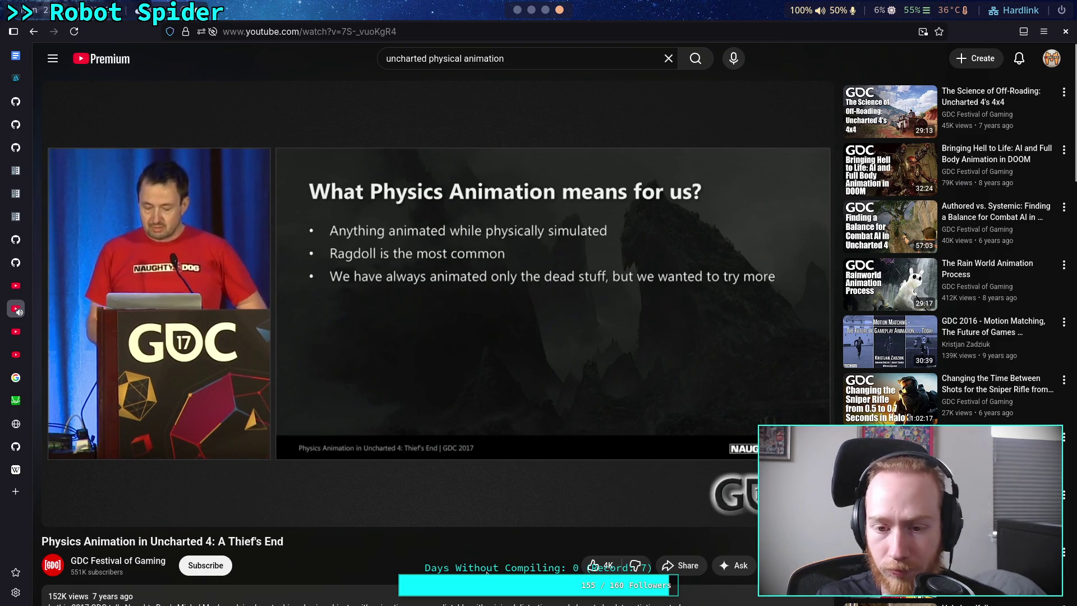
Step: Pause on the 'What Physics Animation means for us?' slide and leave the video for the notes workspace
click(563, 391)
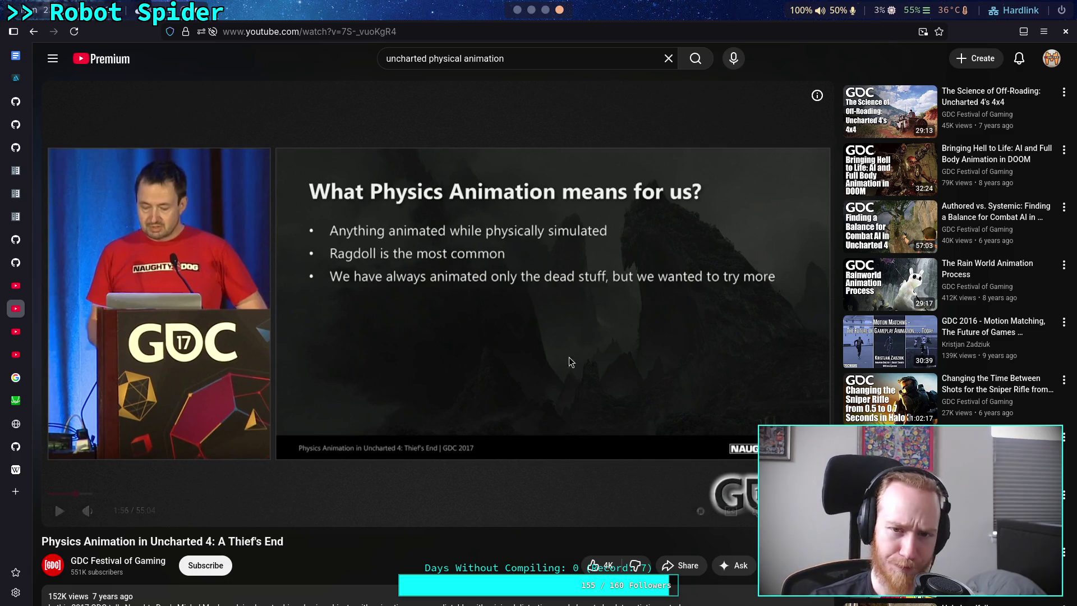
click(517, 11)
Step: Switch to Obsidian and scroll through the Crawler Bot note's Need section and Plan checklist
click(547, 12)
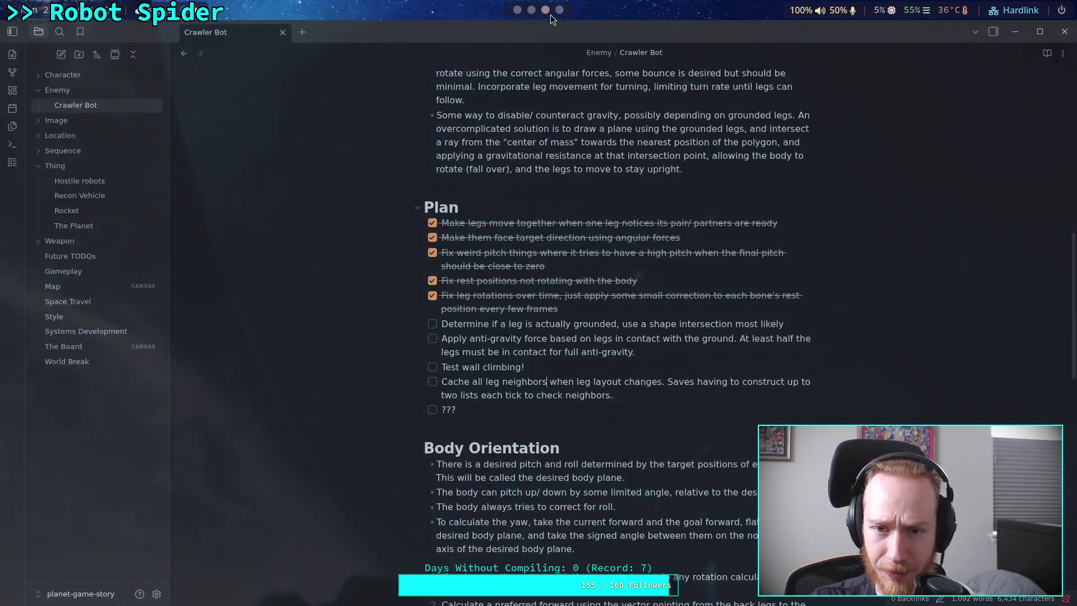
scroll(525, 358, down, 3)
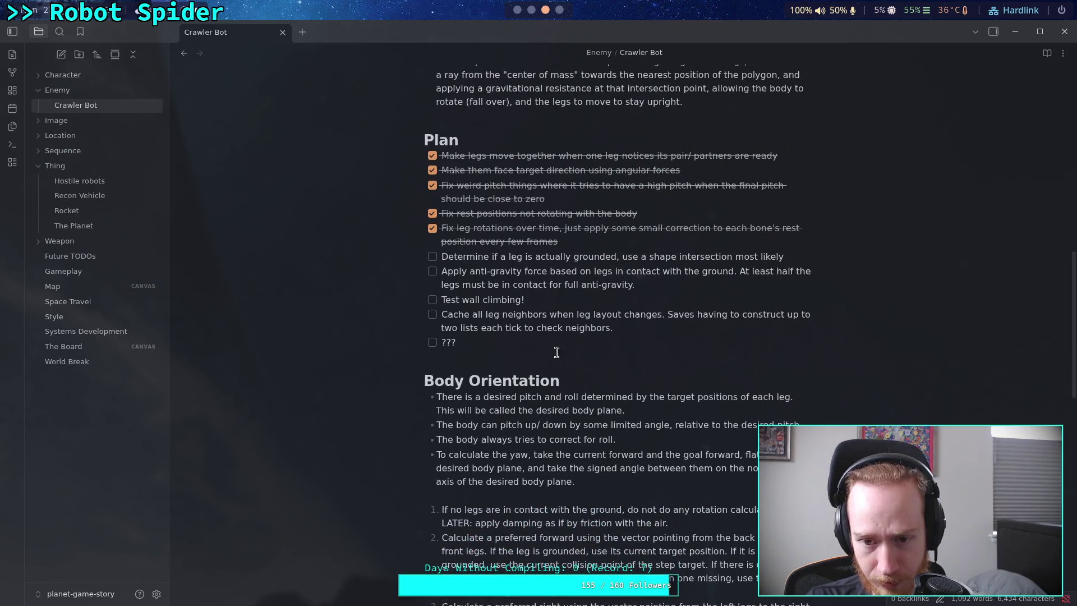
scroll(584, 358, up, 5)
scroll(584, 358, down, 1)
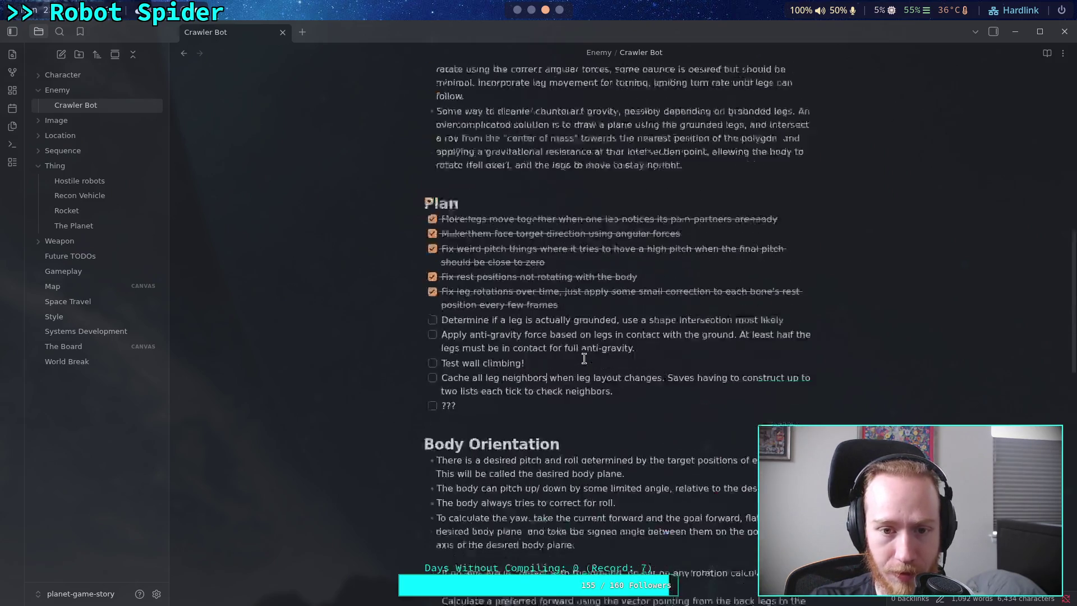
scroll(584, 358, up, 4)
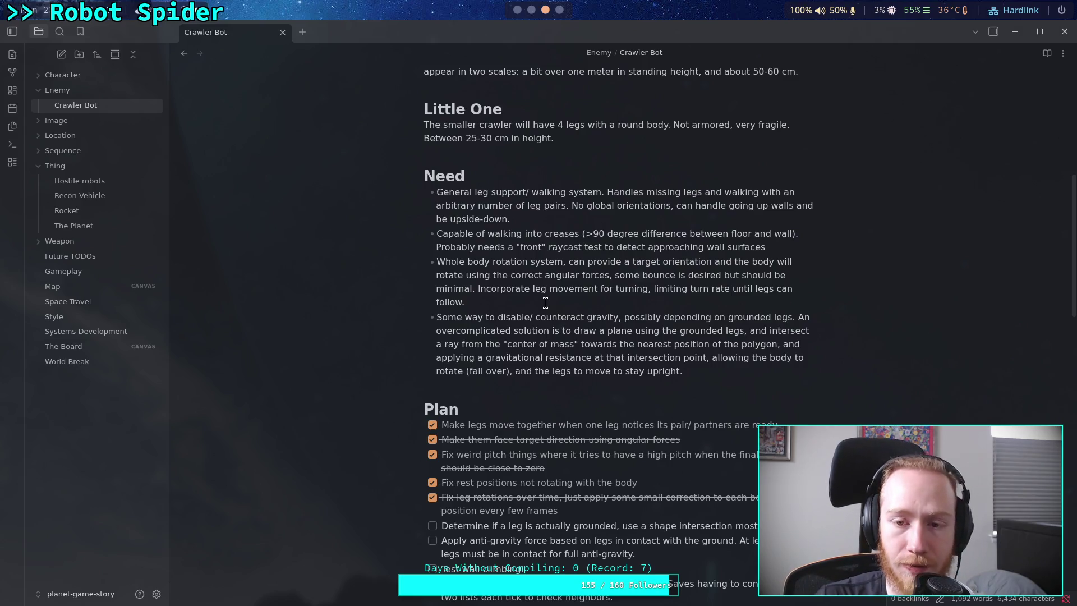
scroll(758, 393, down, 15)
scroll(758, 393, down, 8)
scroll(758, 392, up, 18)
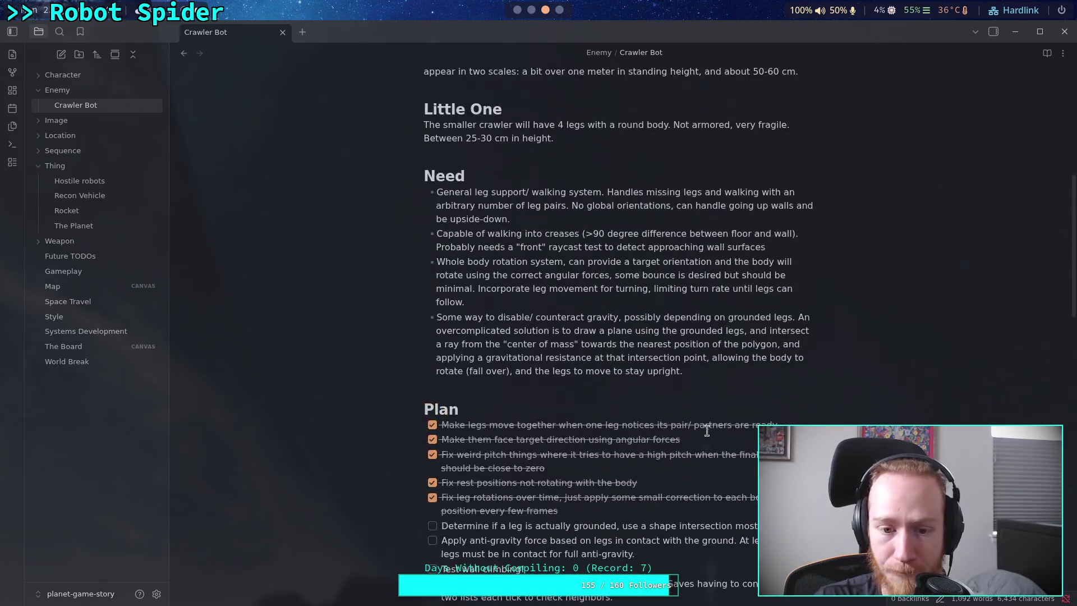
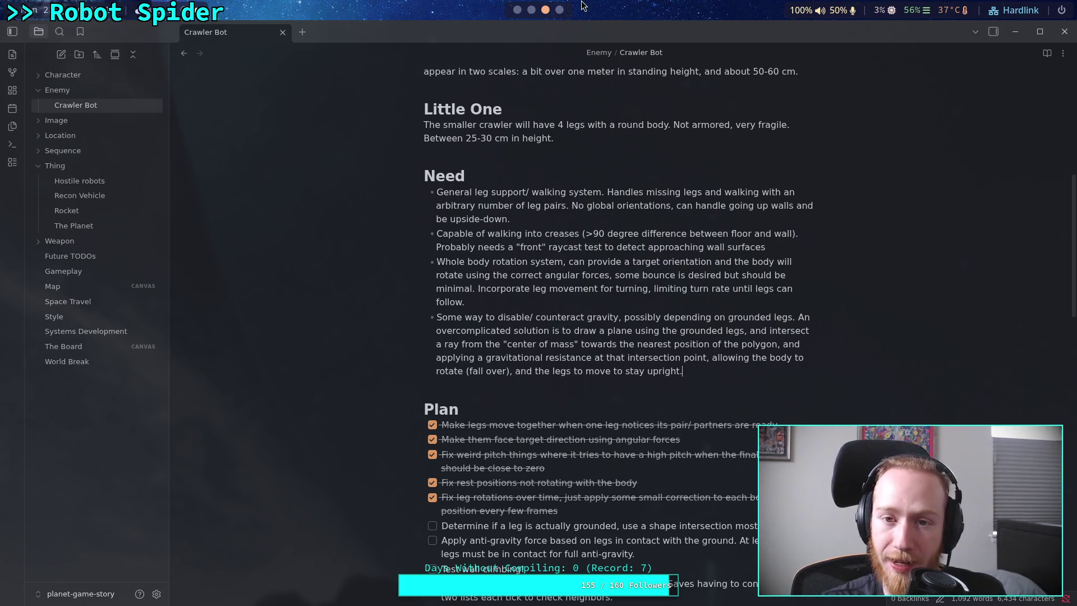
Step: Return from Obsidian to Godot, select the Skeleton3D node, and launch the spider game
key(alt+Tab)
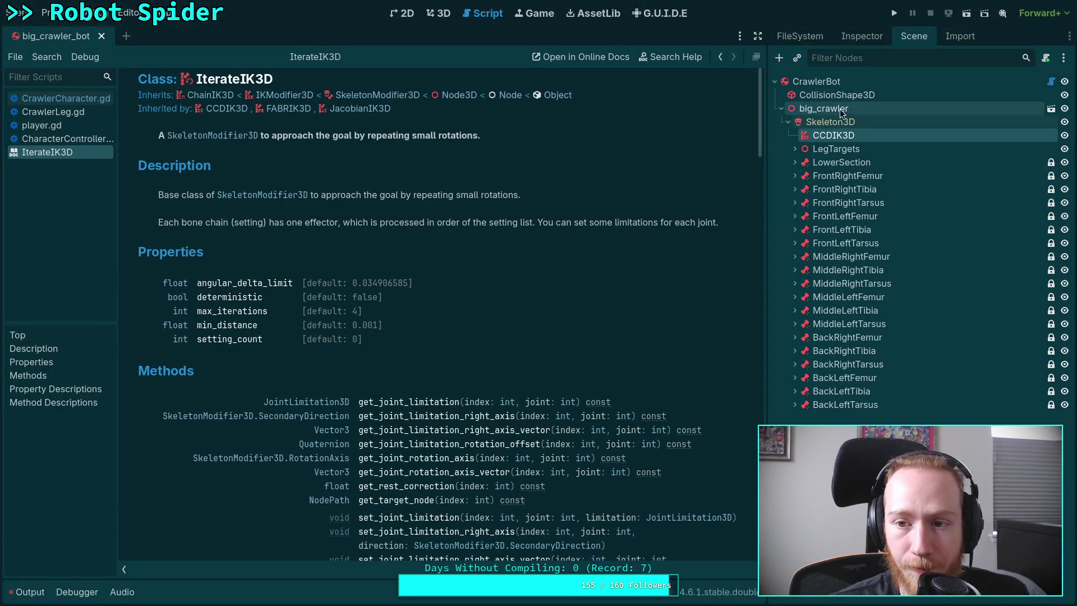
click(844, 122)
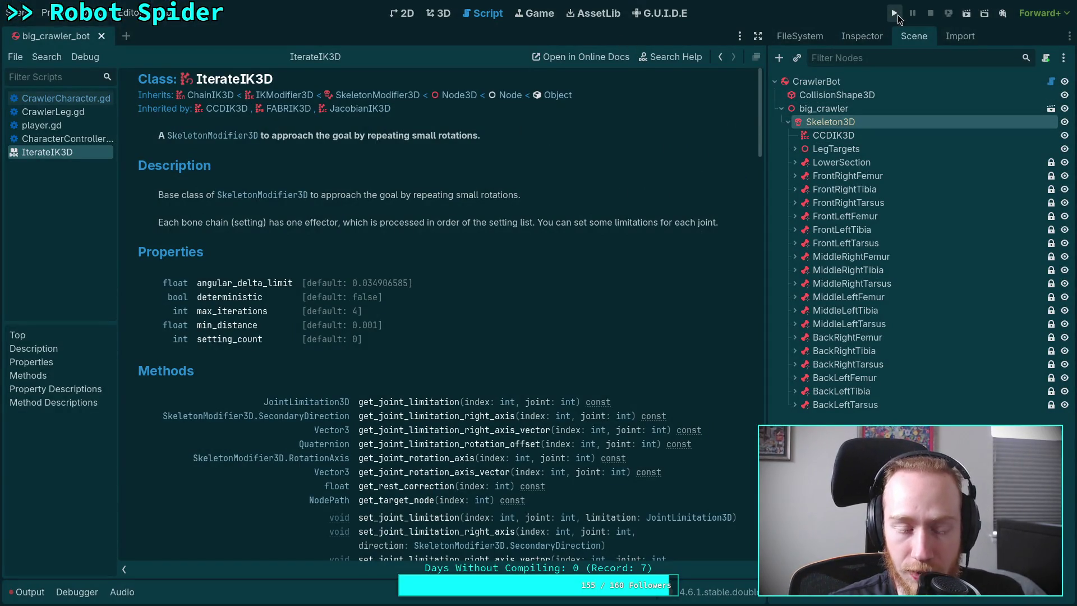
click(895, 13)
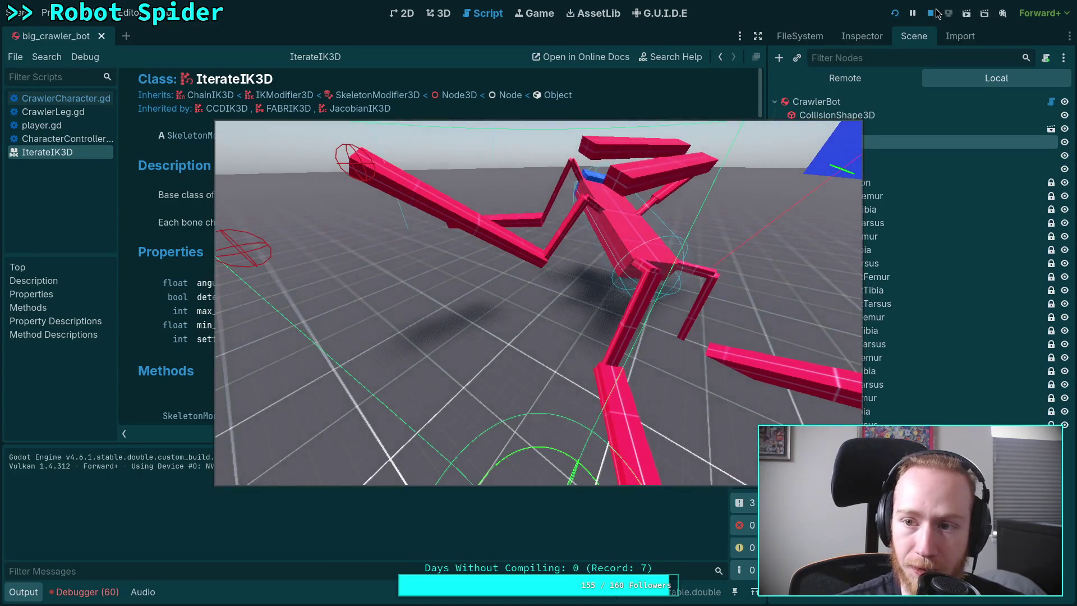
Step: Restart the spider test, stop it, relaunch with F5, then stop it again
click(895, 13)
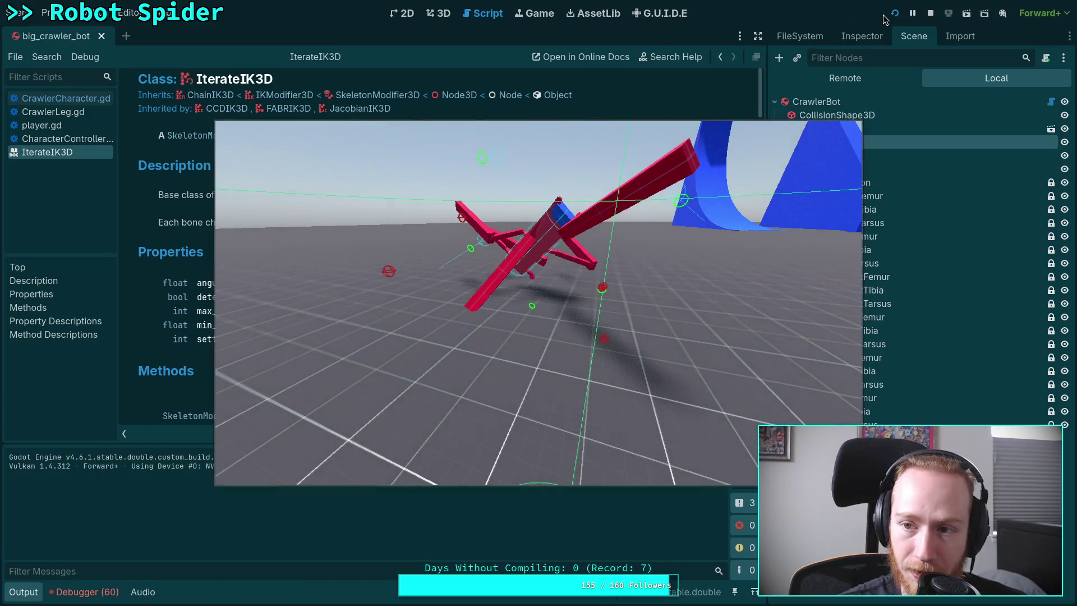
click(930, 13)
key(F5)
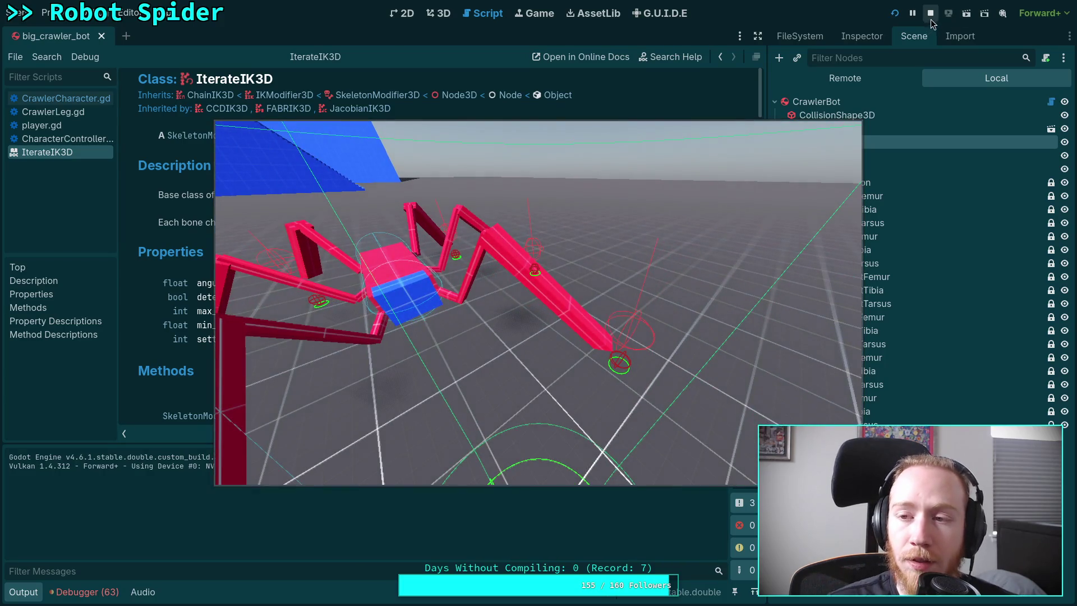
click(931, 13)
Step: Inspect the spider's leg rig in the 3D workspace with the Output panel hidden
click(439, 13)
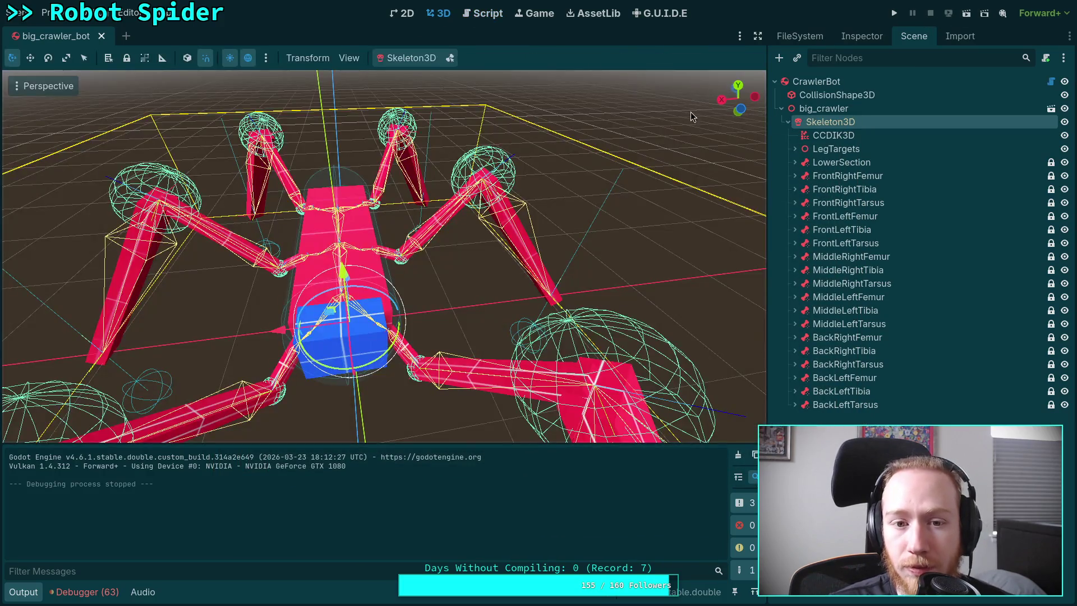
scroll(385, 256, up, 3)
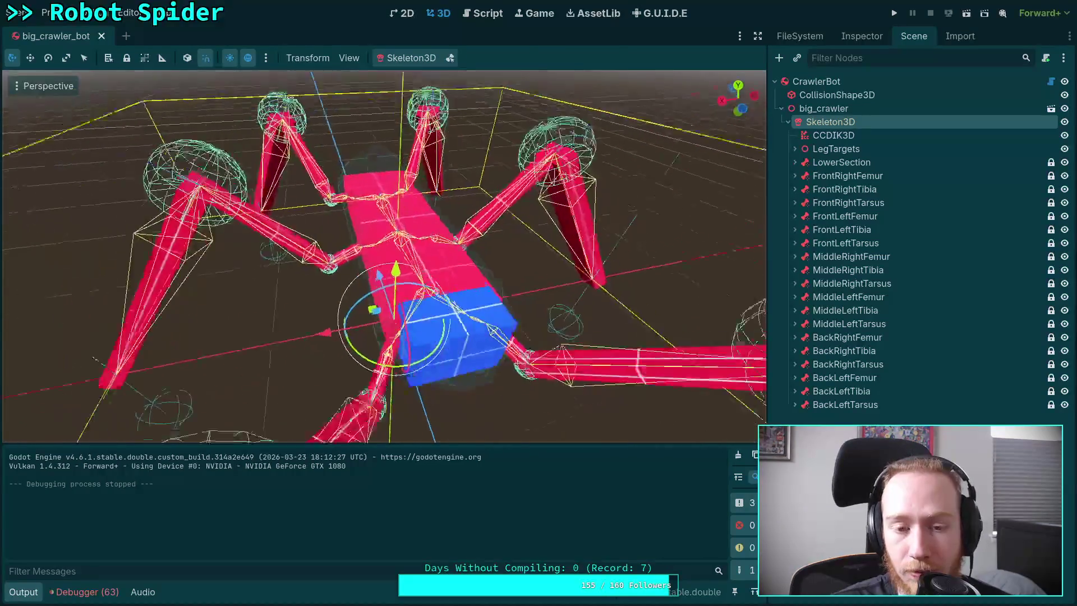
scroll(385, 257, up, 2)
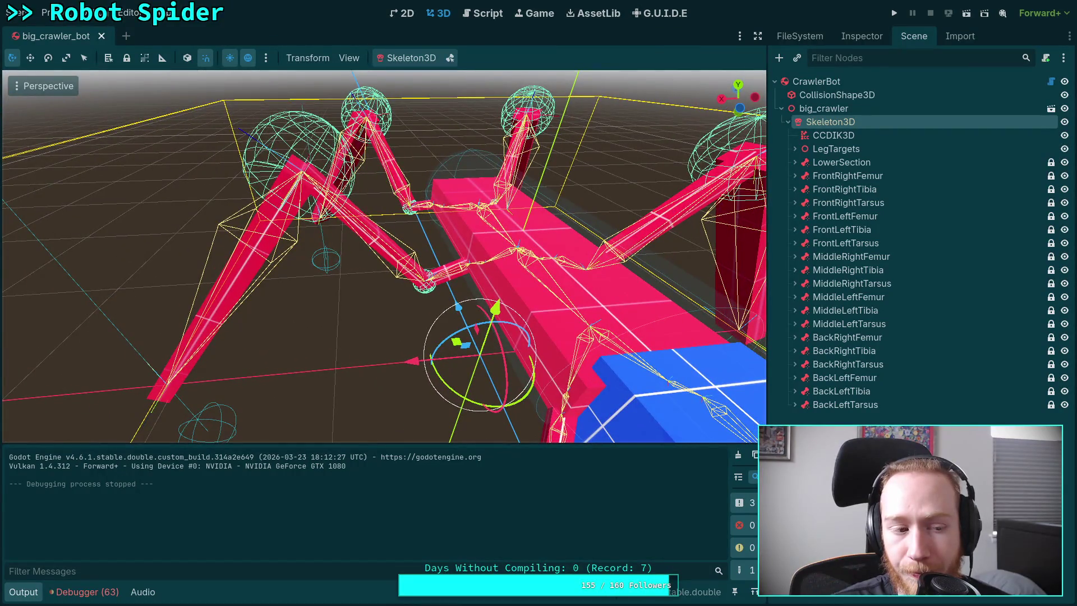
scroll(476, 272, down, 3)
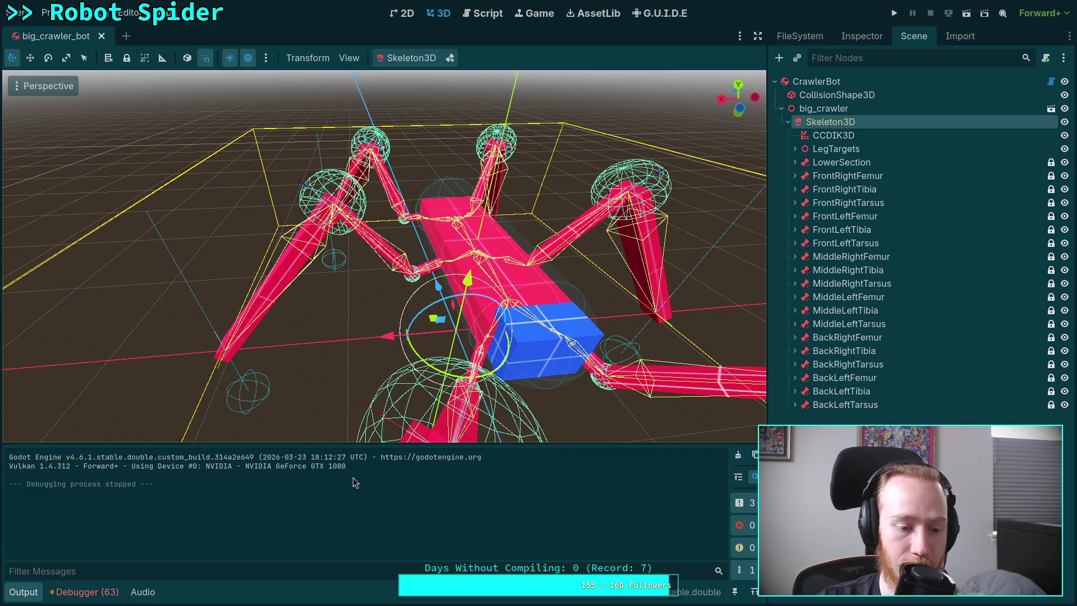
click(24, 593)
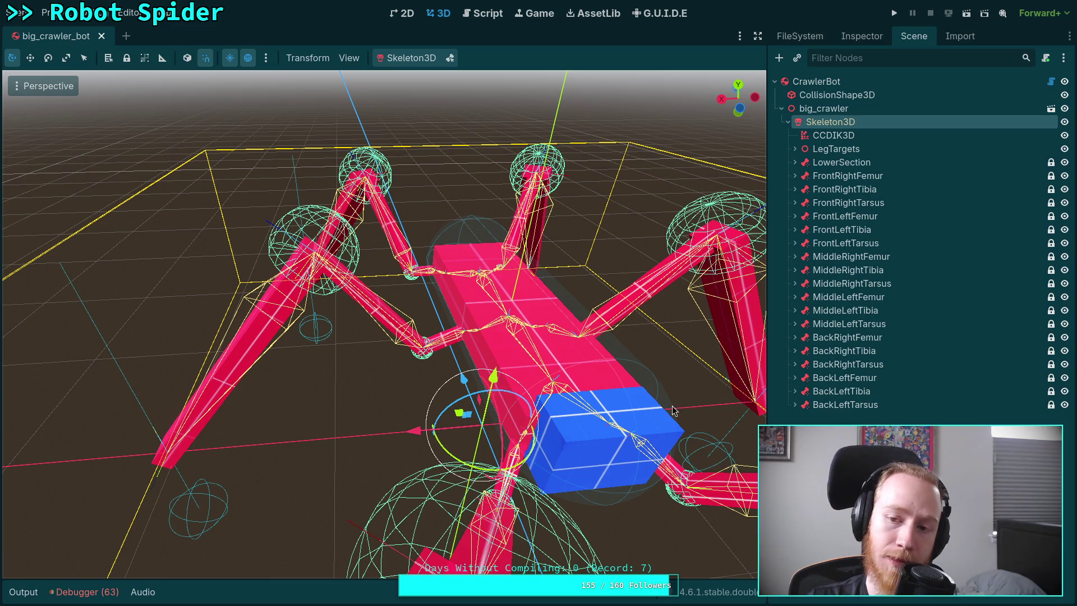
Step: Browse Skeleton3D's physics body and joint child types, cancel without adding, then switch to the browser
right_click(848, 131)
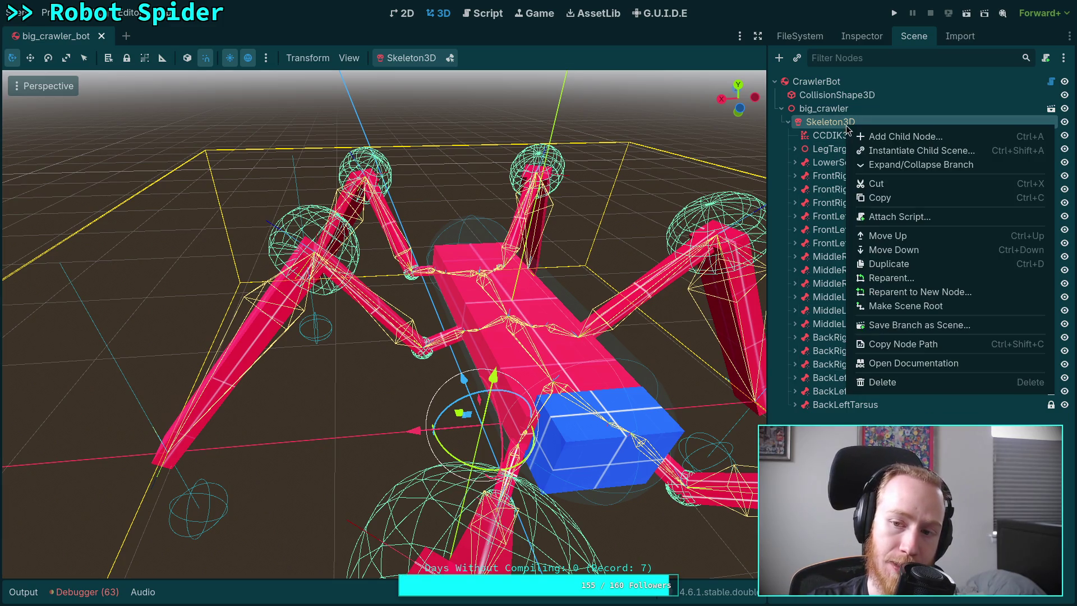
click(885, 138)
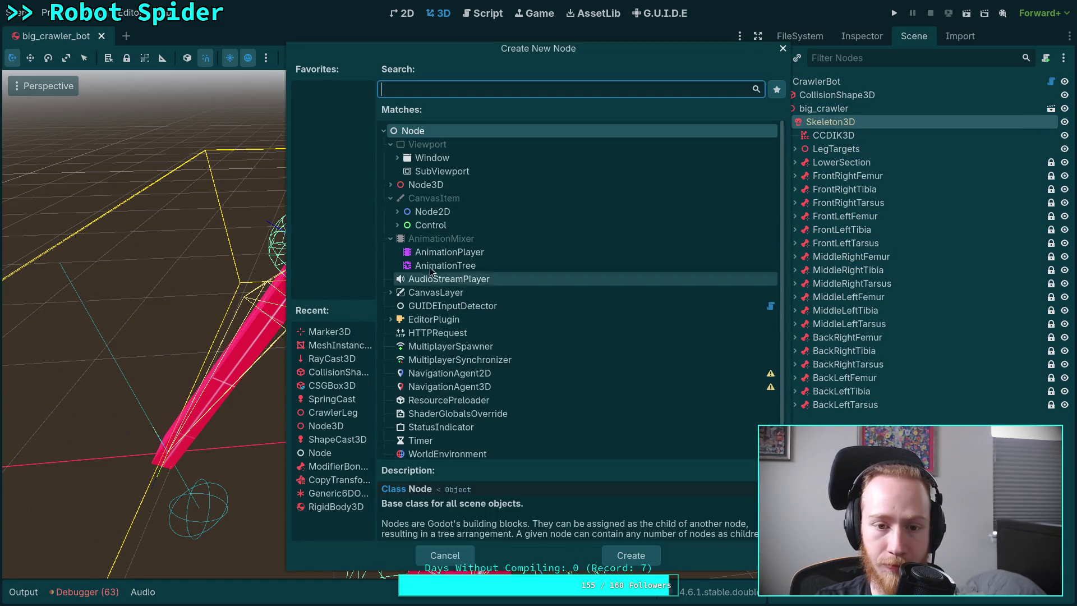
click(389, 185)
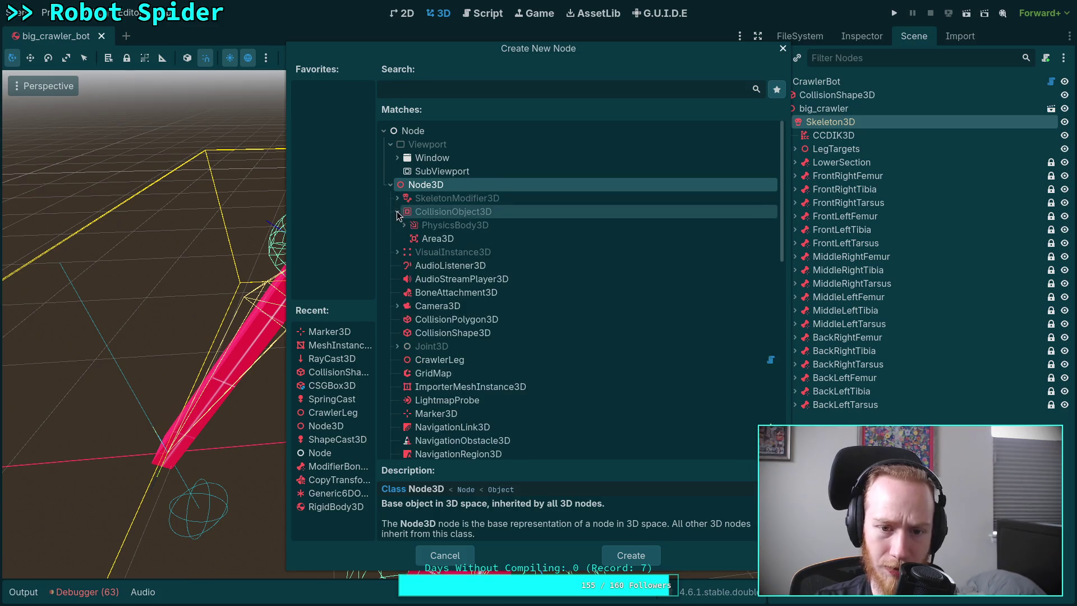
click(405, 225)
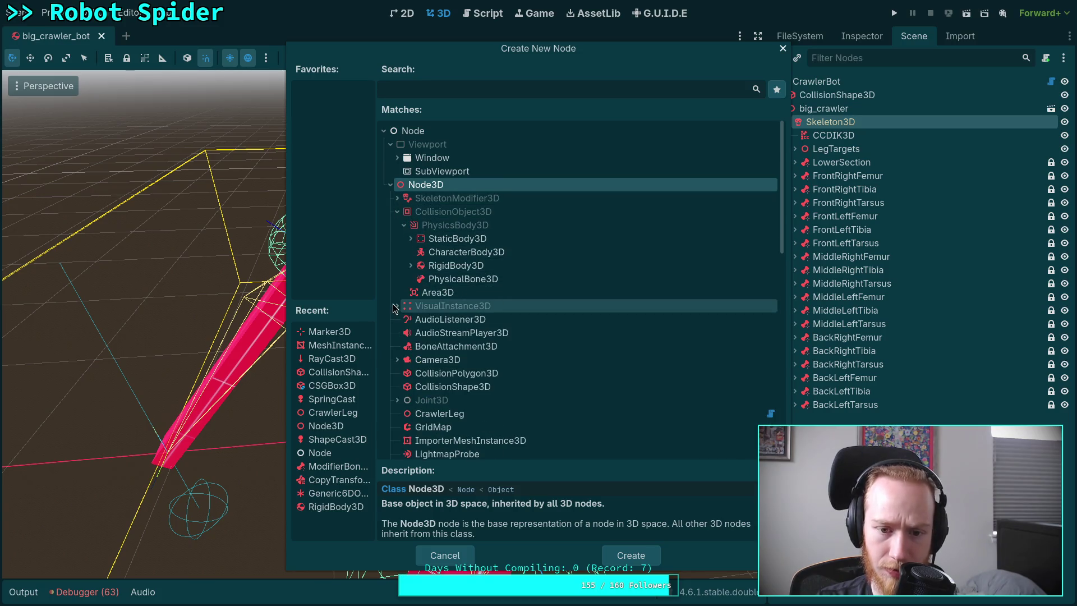
scroll(393, 307, down, 1)
click(396, 354)
scroll(426, 348, down, 2)
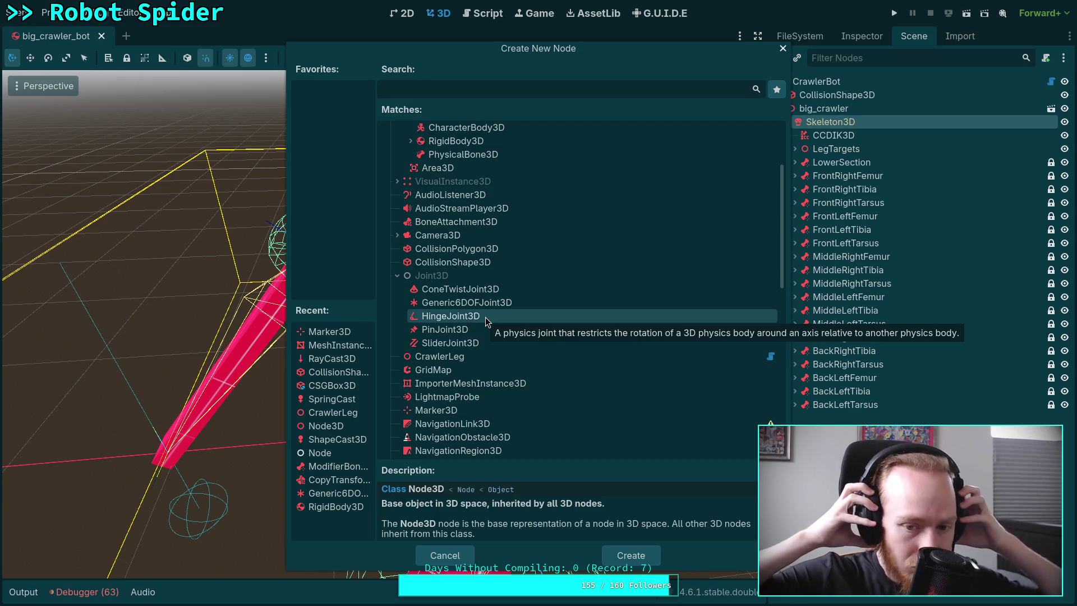
click(454, 558)
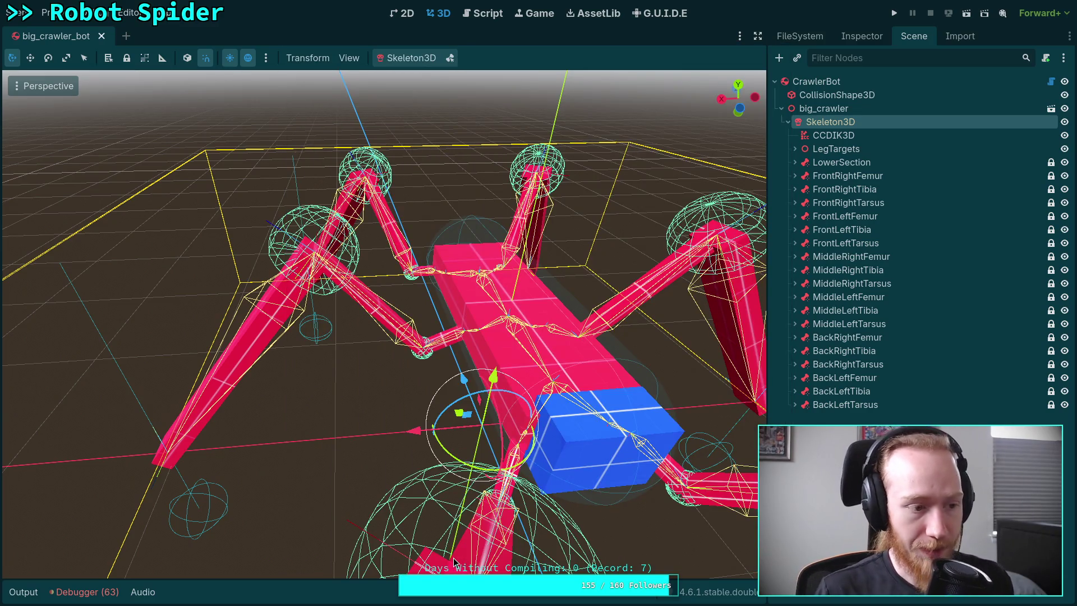
key(alt+Tab)
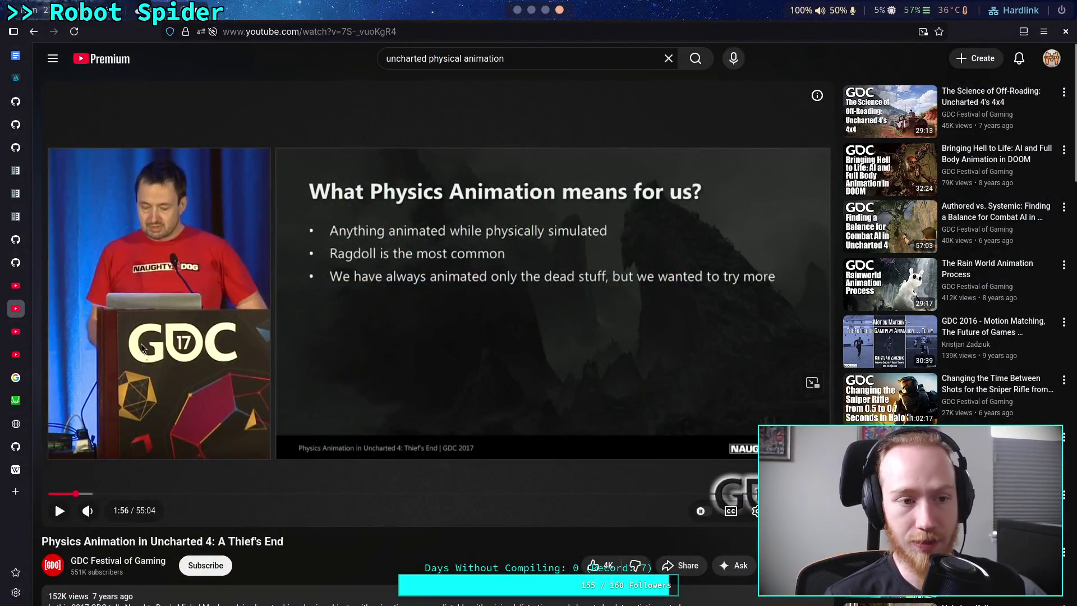
Step: Open the Godot source page on GitHub from the browser sidebar, then return to Godot
mouse_move(26, 149)
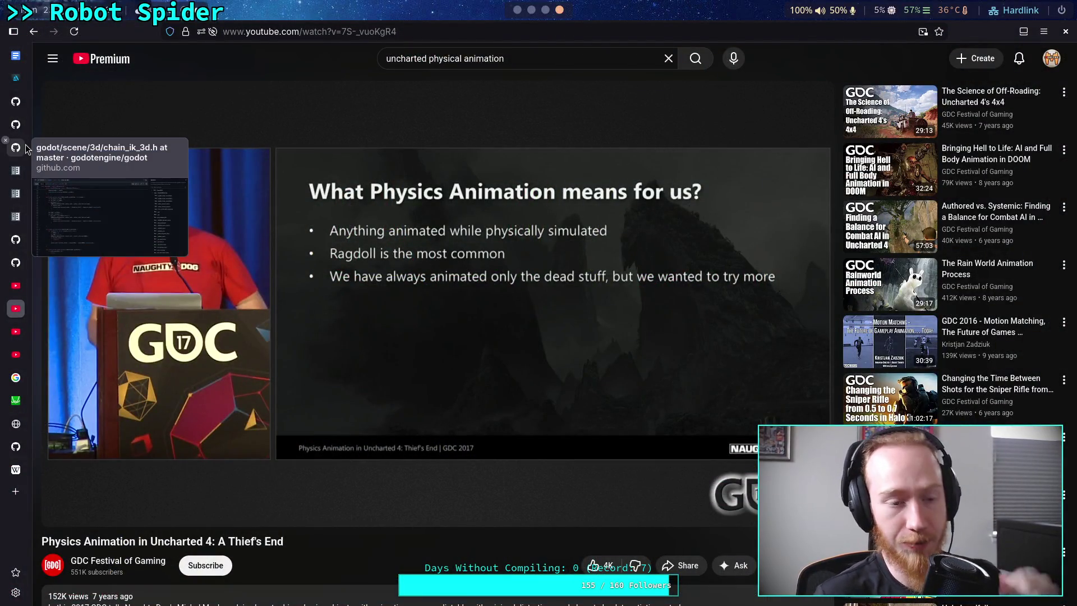
click(26, 149)
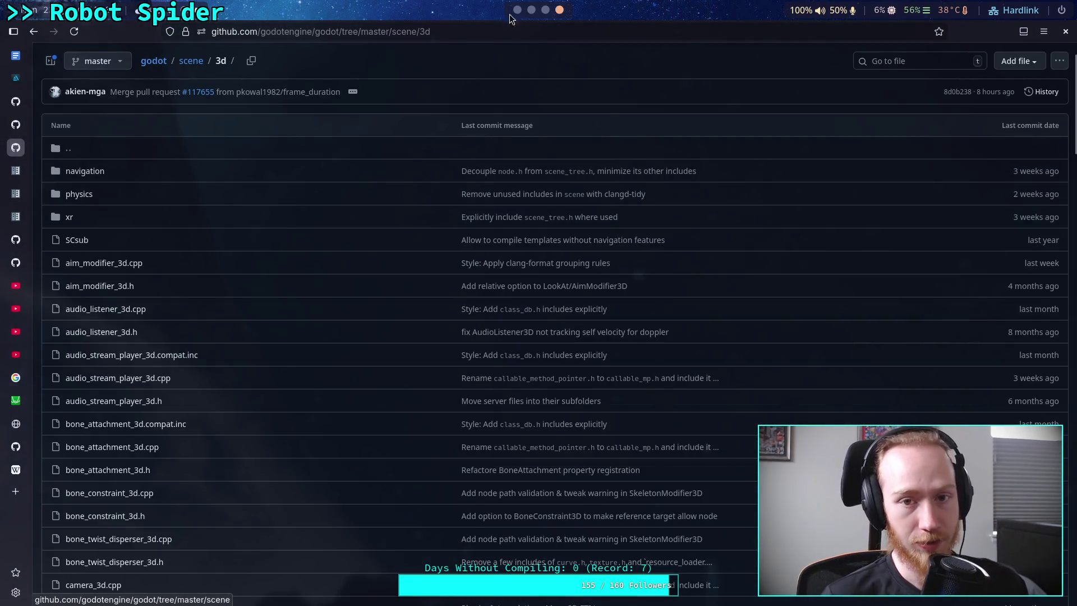
key(alt+Tab)
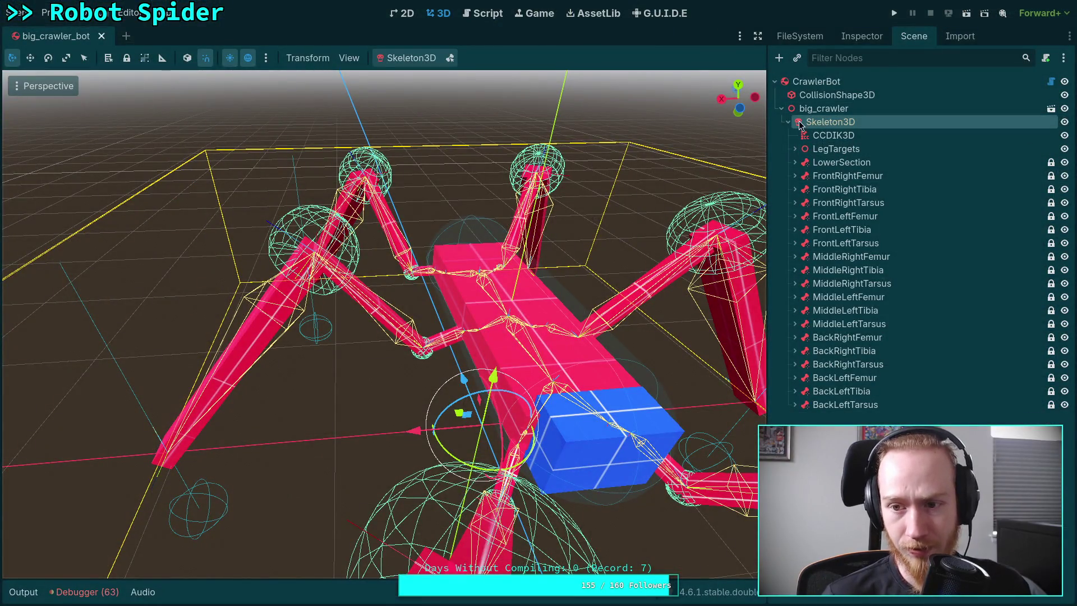
Step: Add a PhysicalBoneSimulator3D child to Skeleton3D below CCDIK3D and view its properties
right_click(833, 123)
click(892, 140)
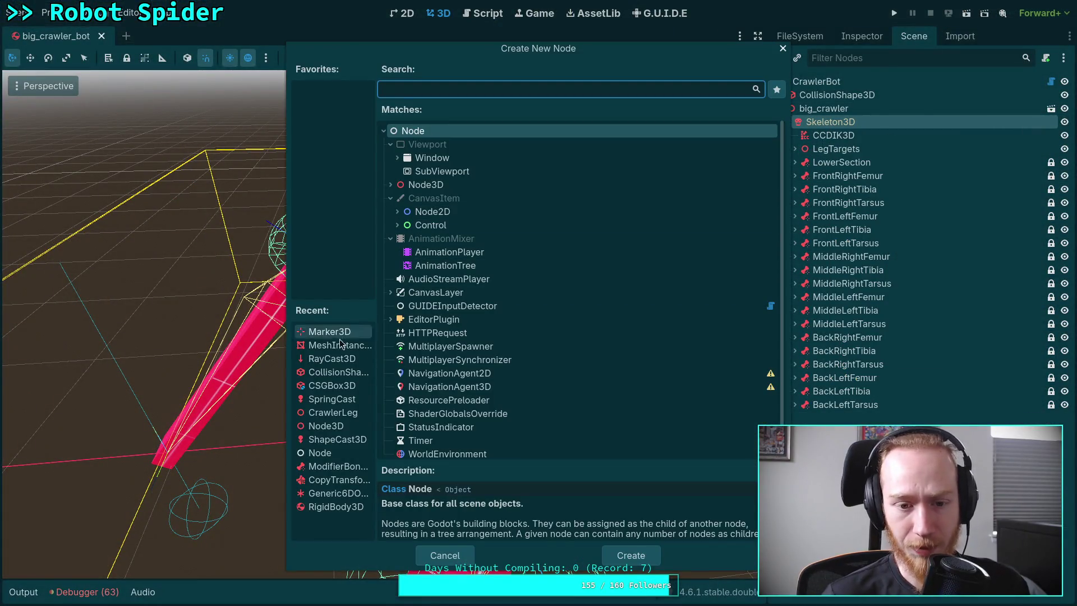
click(389, 186)
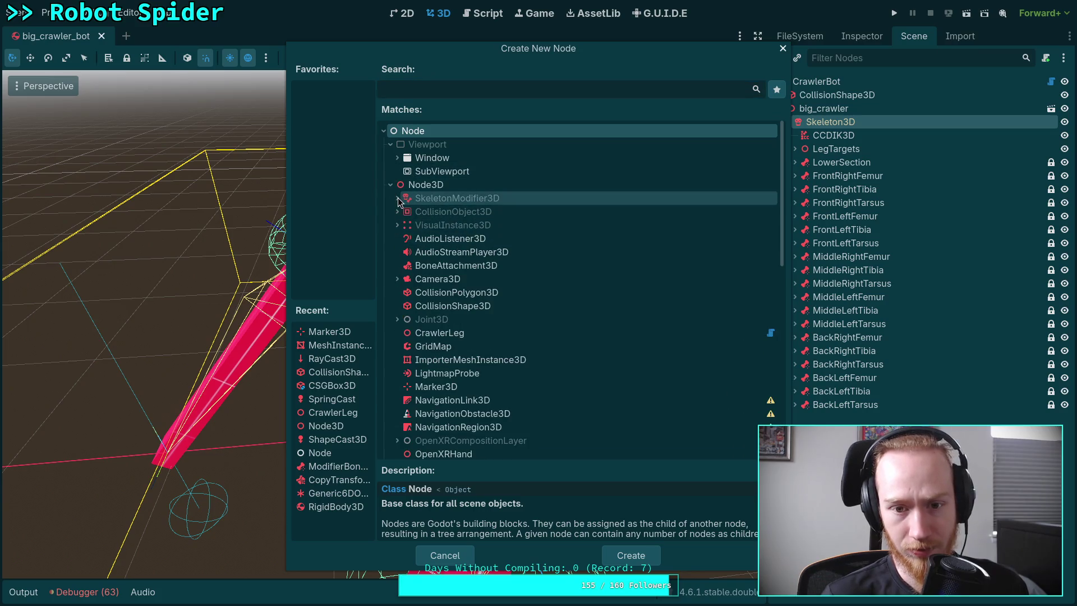
click(399, 197)
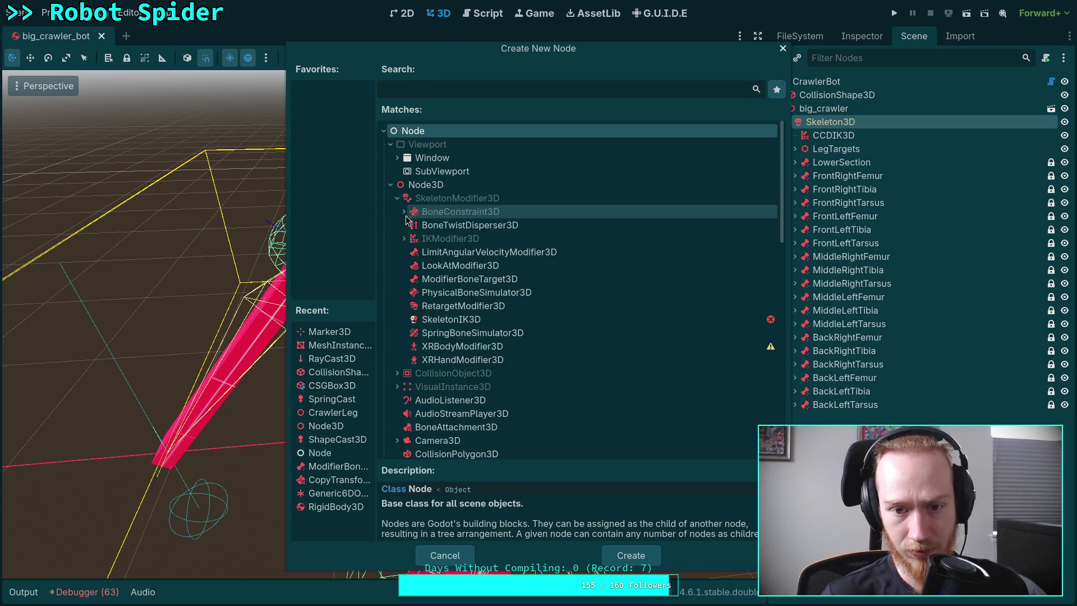
click(477, 292)
click(631, 556)
drag(821, 421, 839, 149)
click(868, 38)
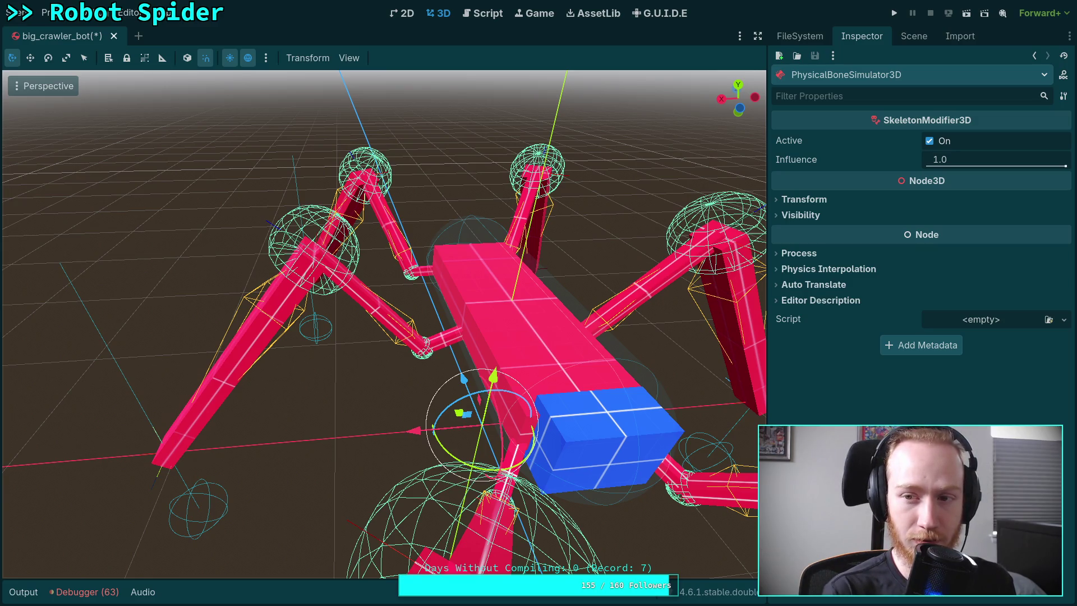
key(super+4)
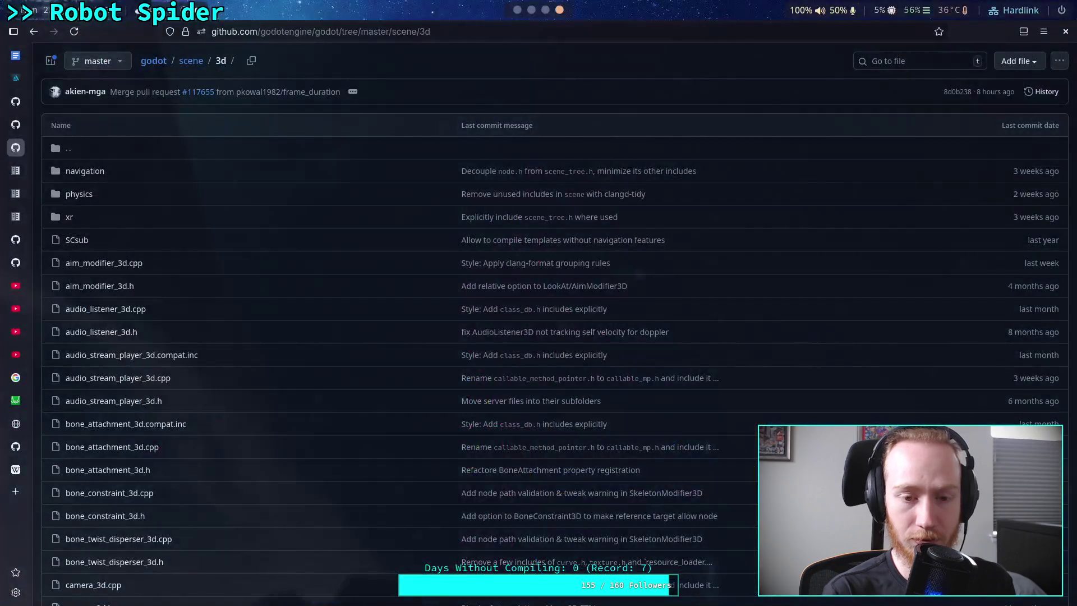
Step: Find and open spring_bone_simulator_3d.h in the scene/3d listing, then return to Godot
scroll(257, 318, down, 15)
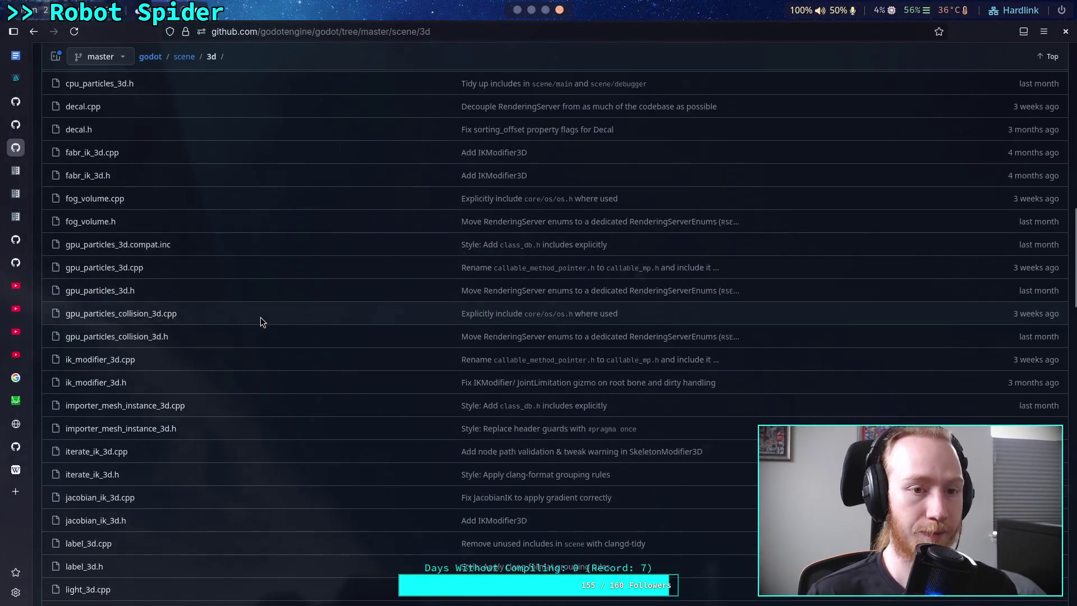
scroll(261, 313, down, 12)
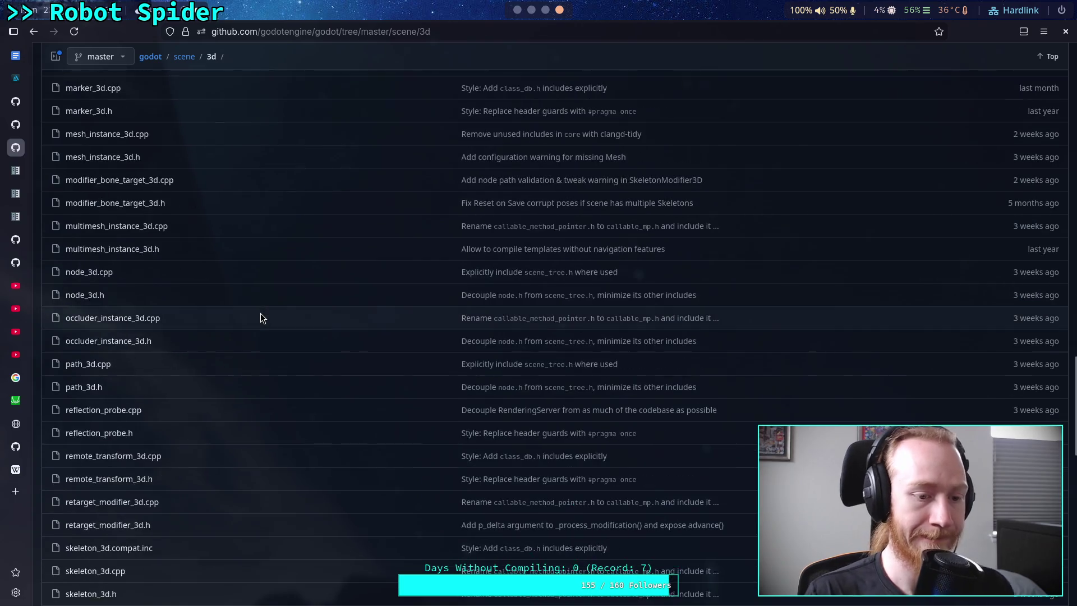
scroll(260, 313, down, 10)
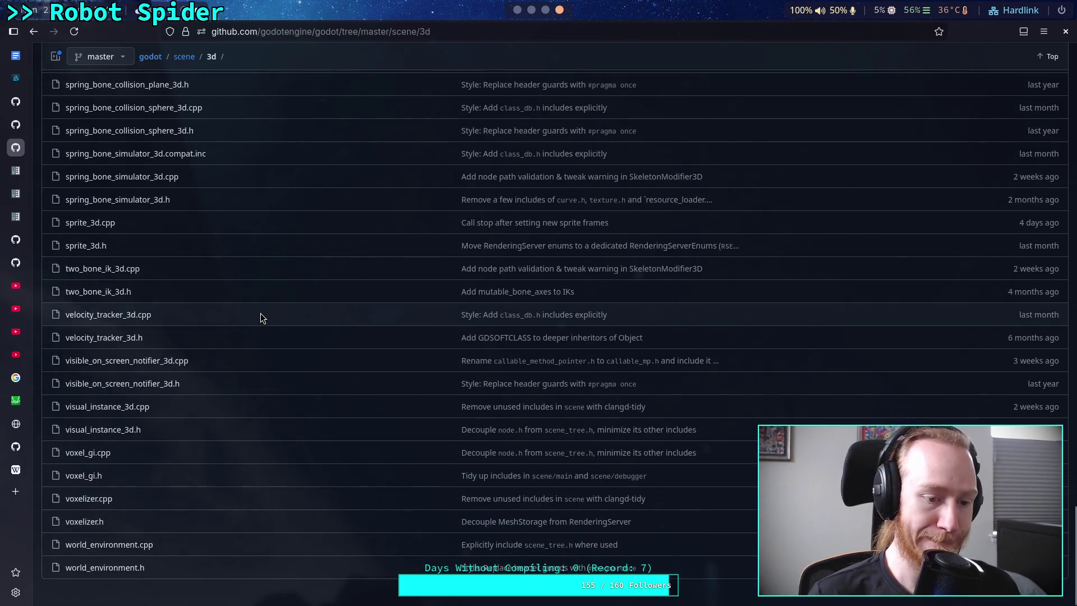
scroll(260, 313, up, 11)
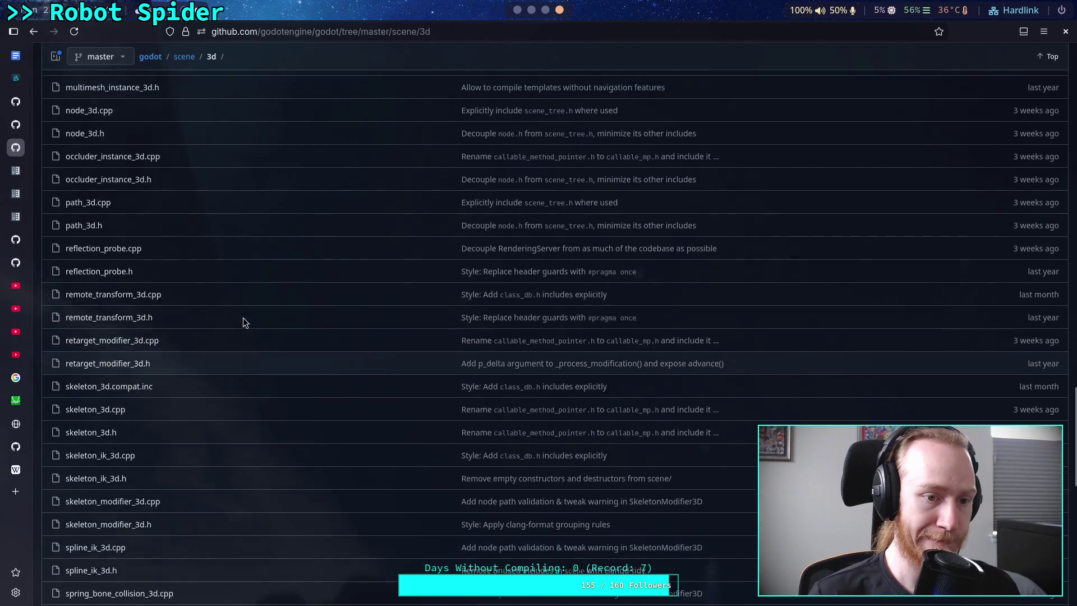
scroll(150, 309, up, 1)
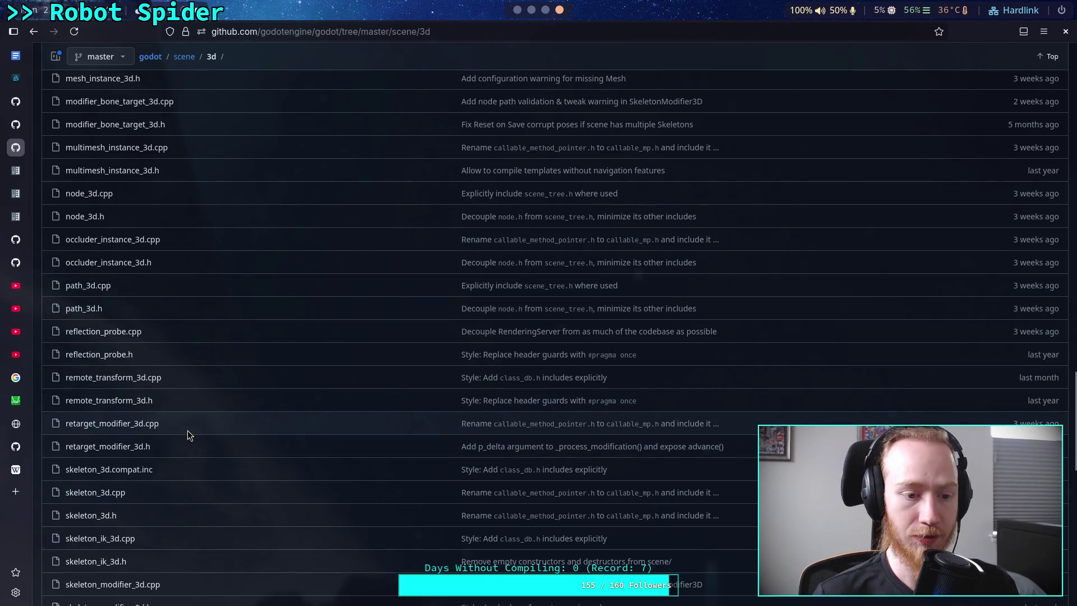
scroll(190, 423, down, 4)
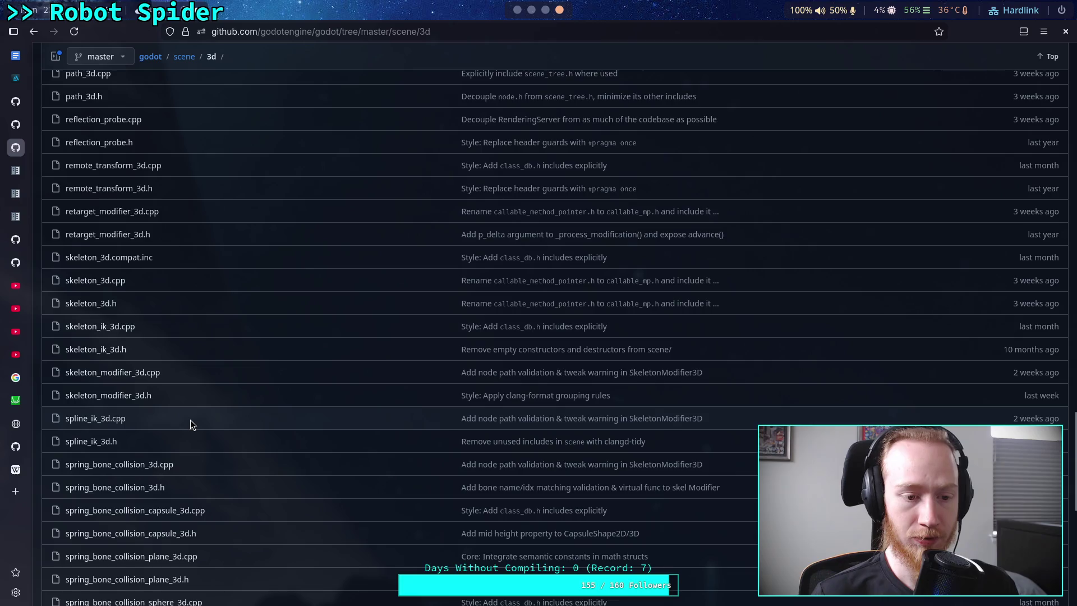
scroll(190, 418, down, 3)
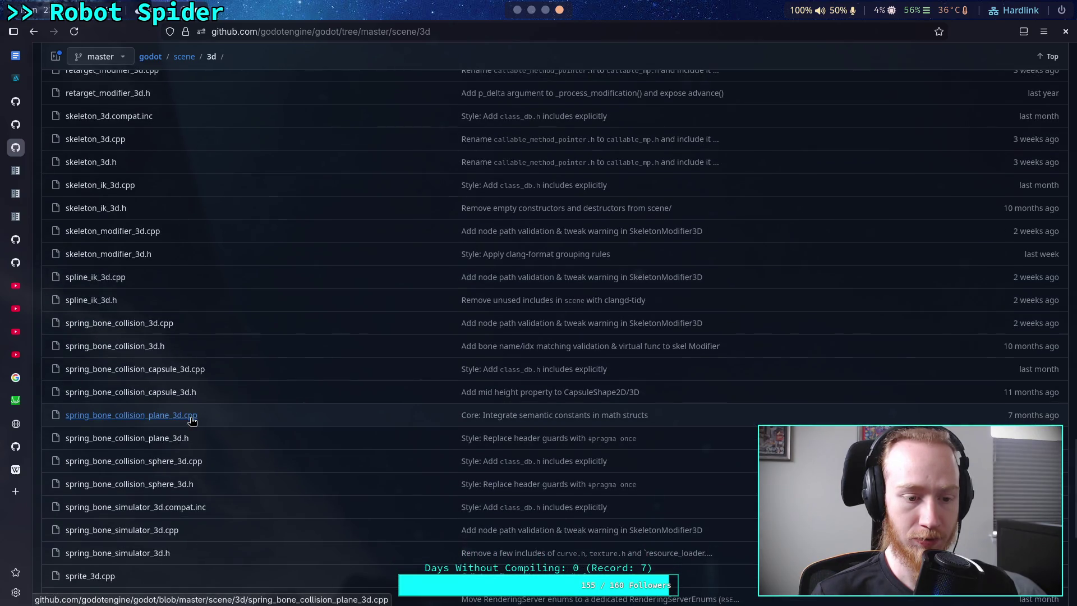
scroll(191, 417, down, 2)
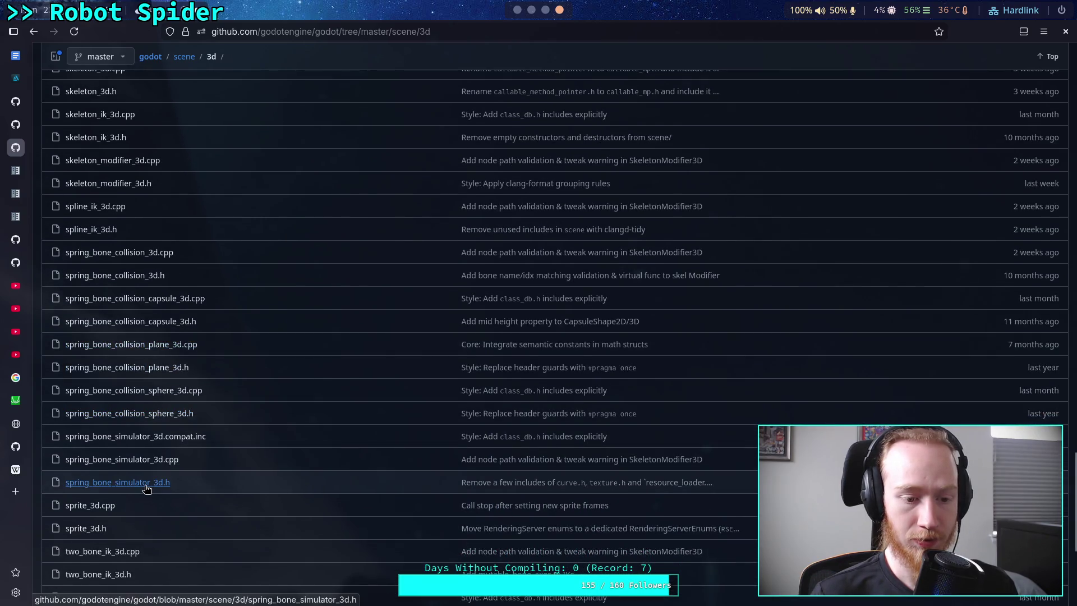
scroll(146, 478, down, 4)
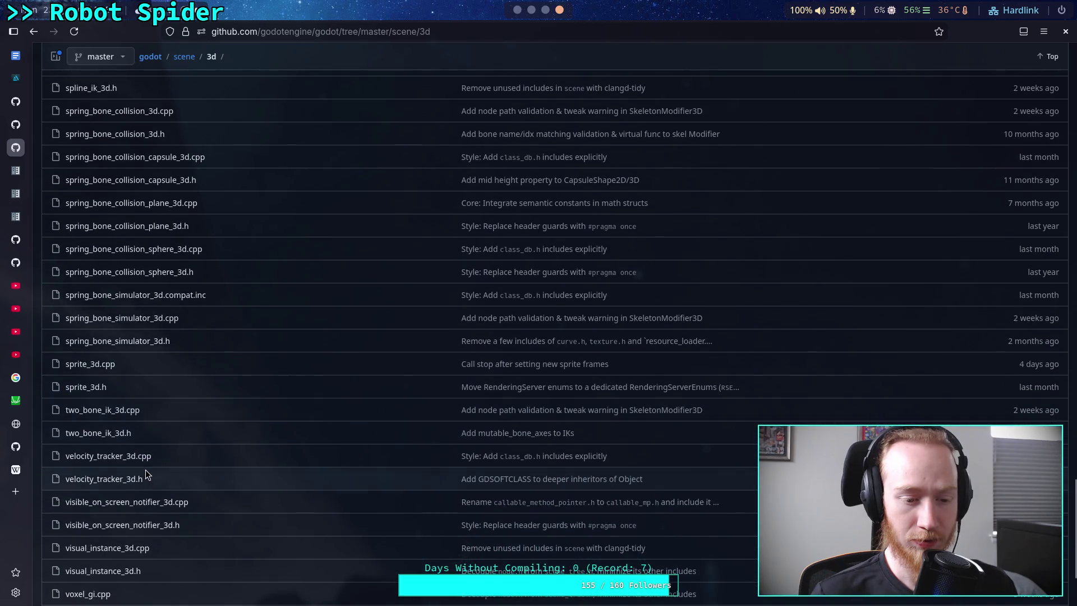
scroll(146, 469, up, 2)
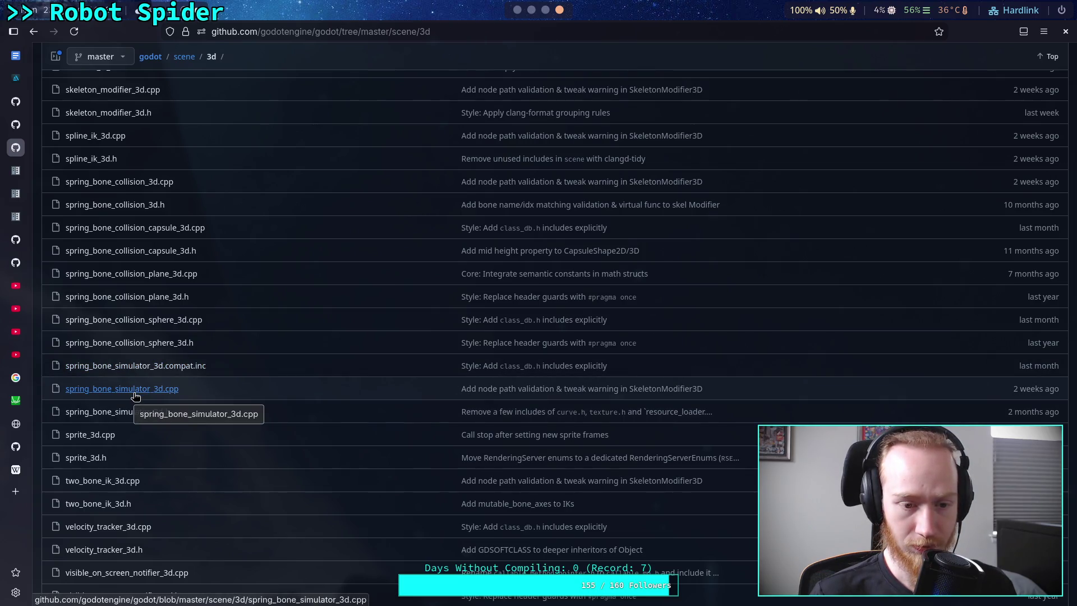
click(119, 413)
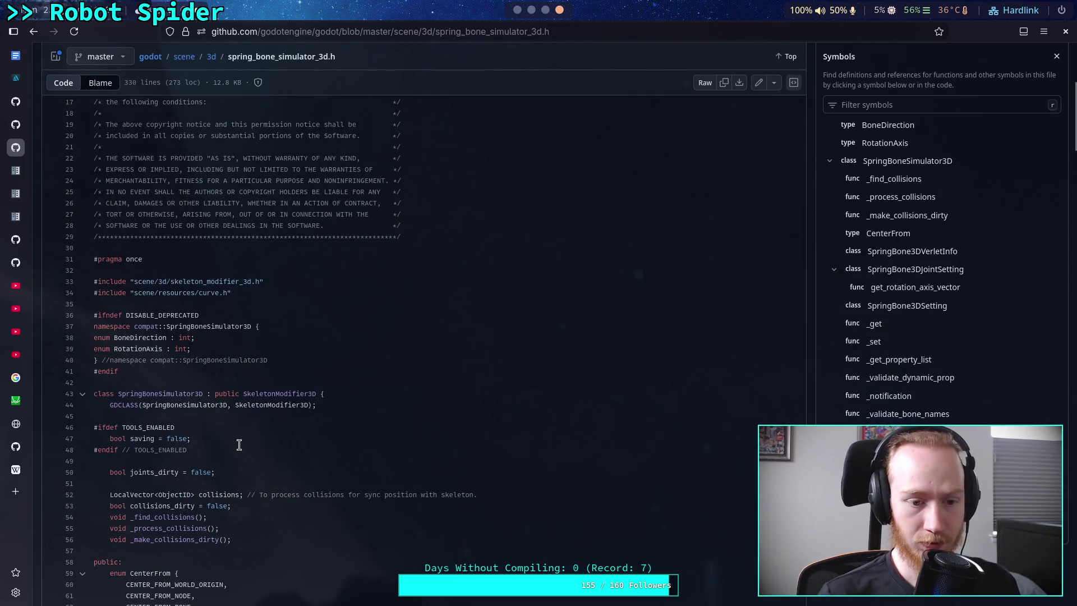
click(518, 9)
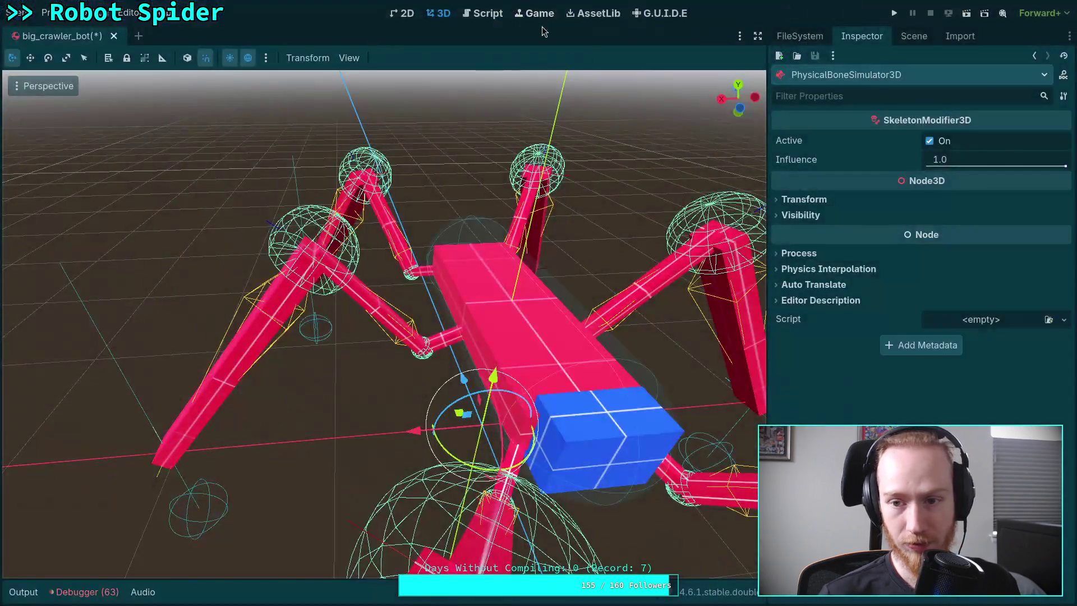
Step: Open the PhysicalBoneSimulator3D class documentation from the Scene dock, then go back to GitHub
click(907, 39)
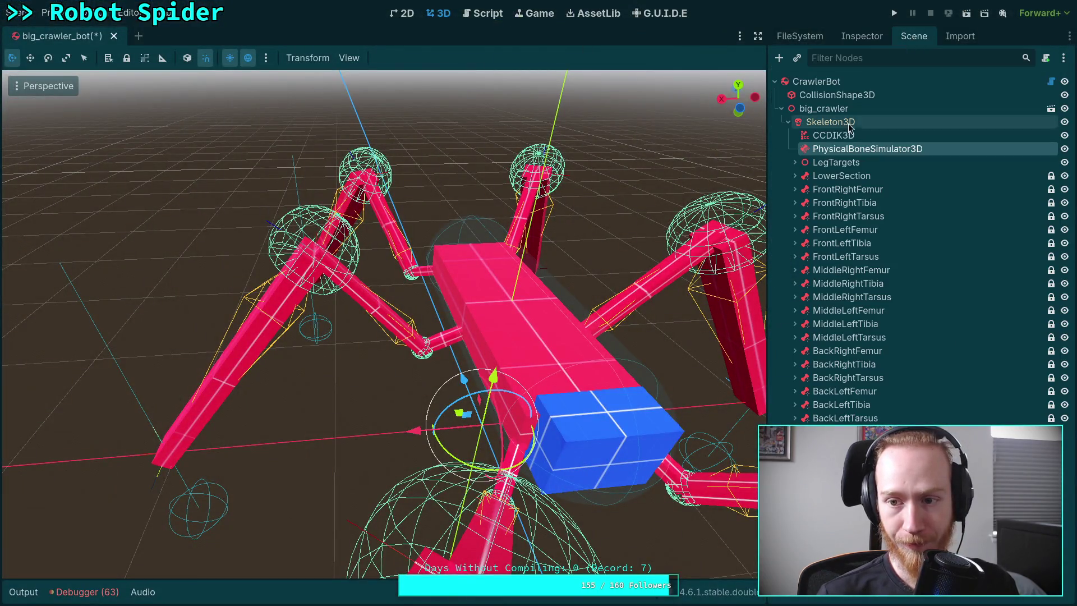
right_click(831, 154)
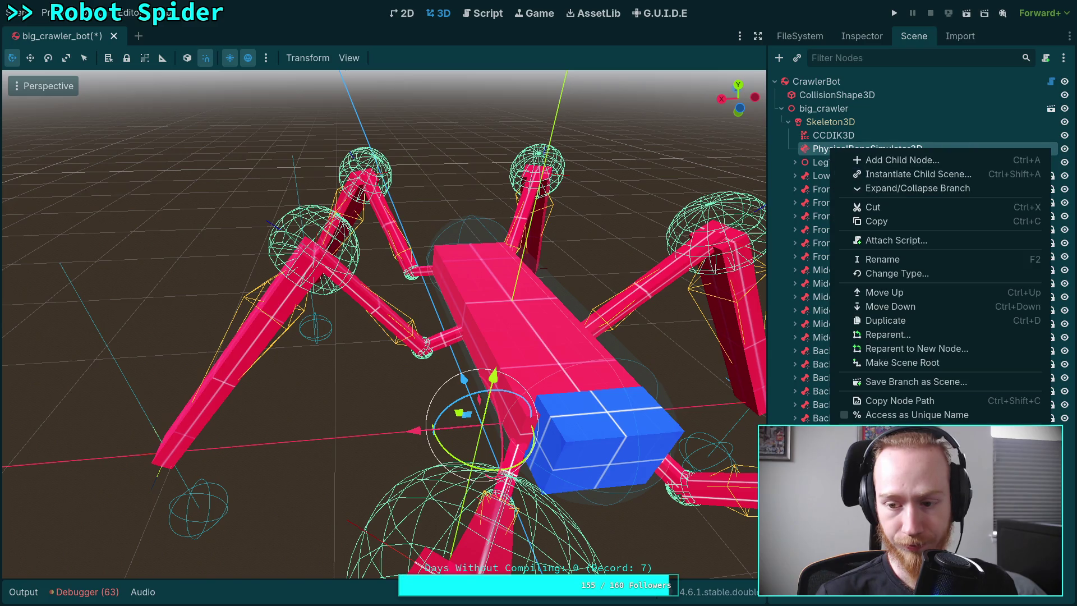
click(908, 433)
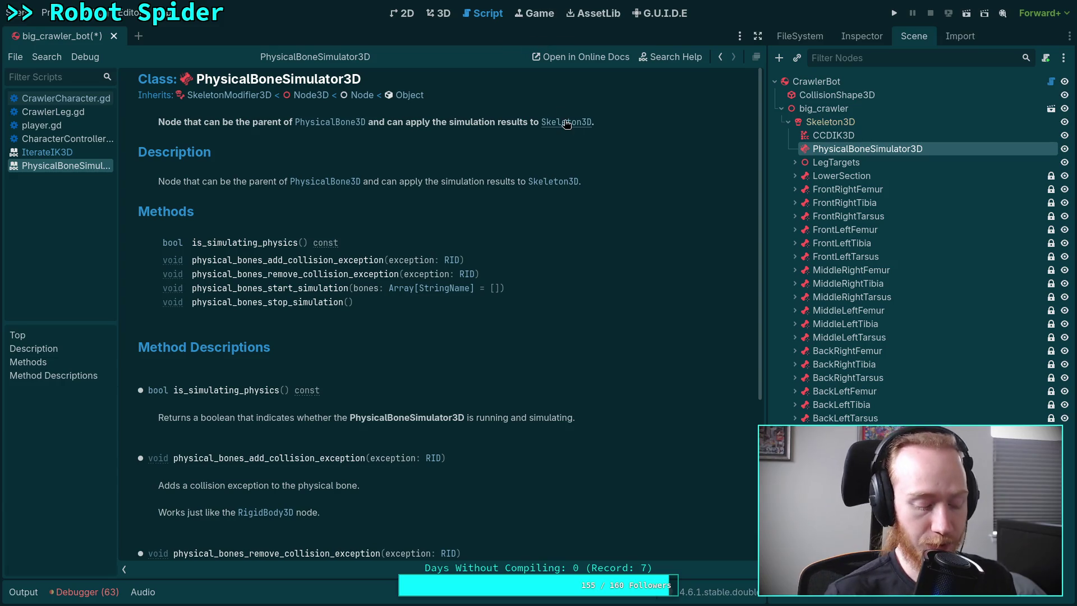
key(super+3)
key(super+4)
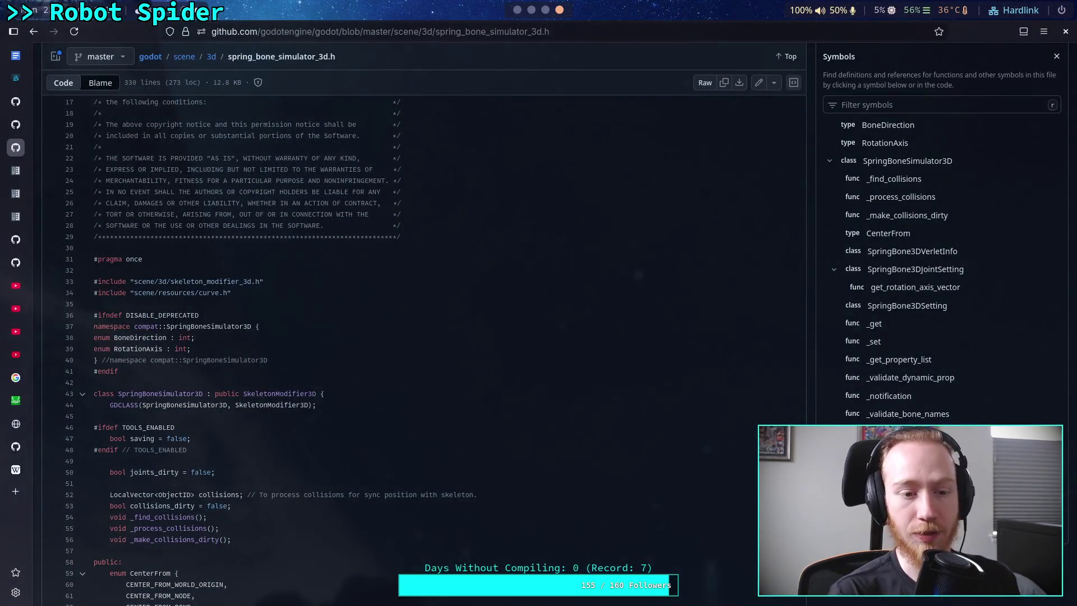
Step: Search the repository for 'physical' and open scene/3d/physics/physical_bone_simulator_3d.h
click(211, 56)
click(916, 60)
text(physical)
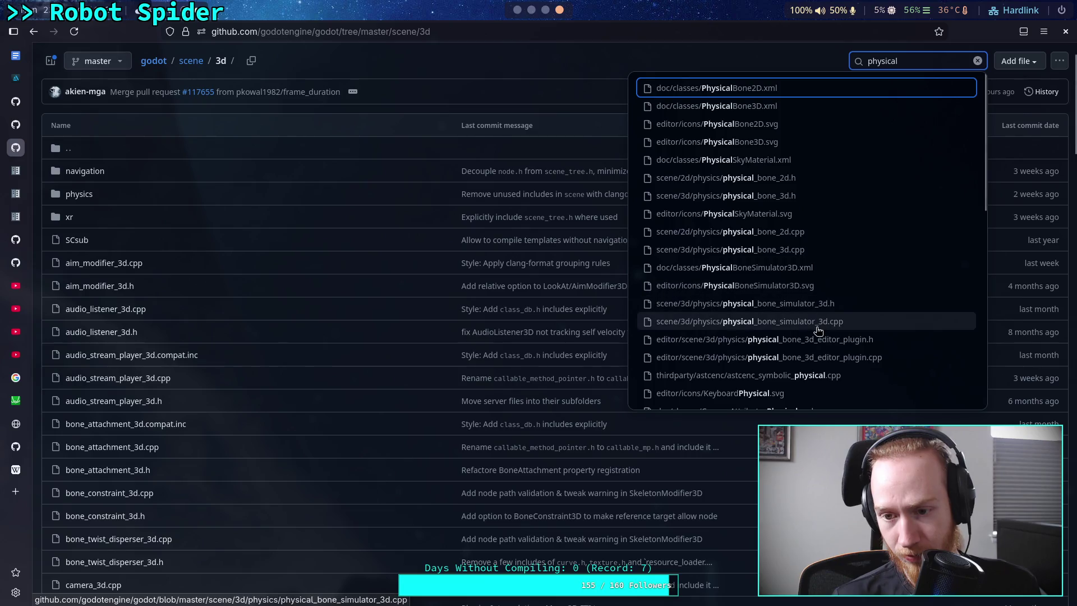
click(824, 306)
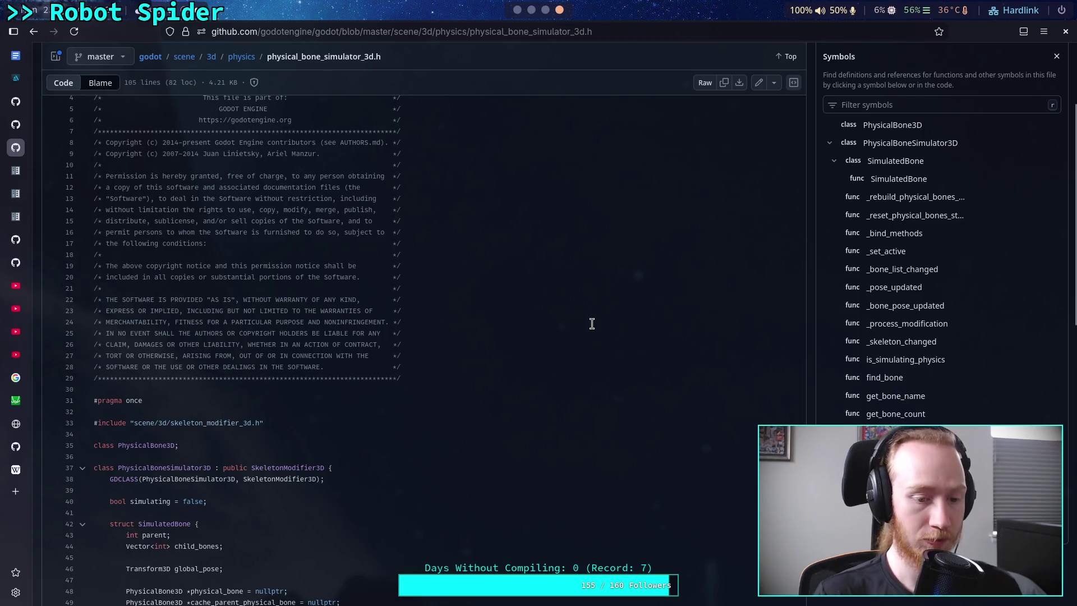
Step: Read through the physical_bone_simulator_3d.h header and select the page address for editing
scroll(591, 324, down, 6)
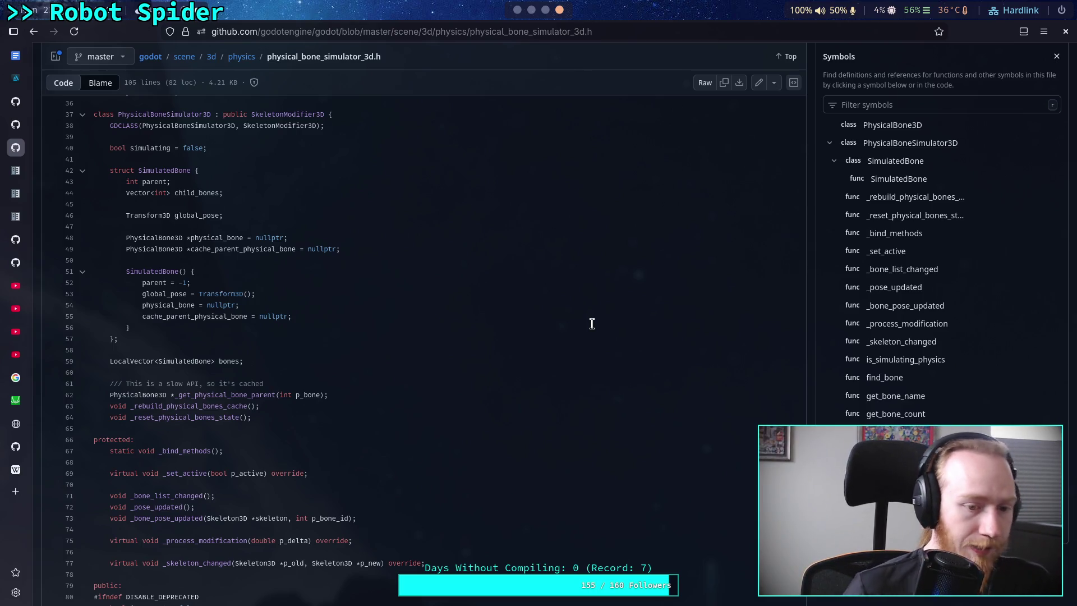
scroll(450, 315, down, 4)
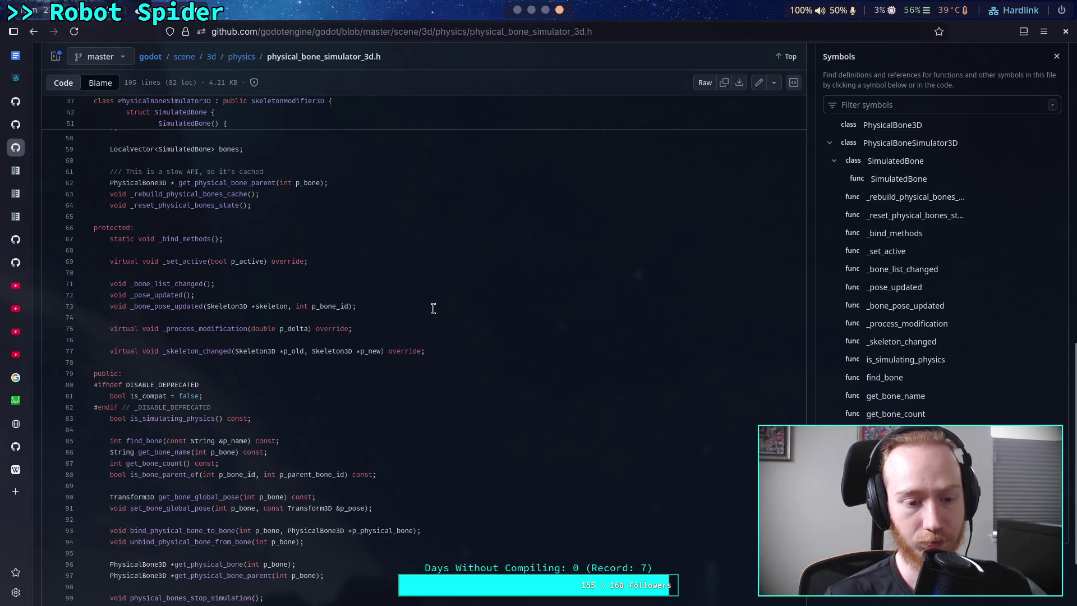
scroll(433, 306, down, 2)
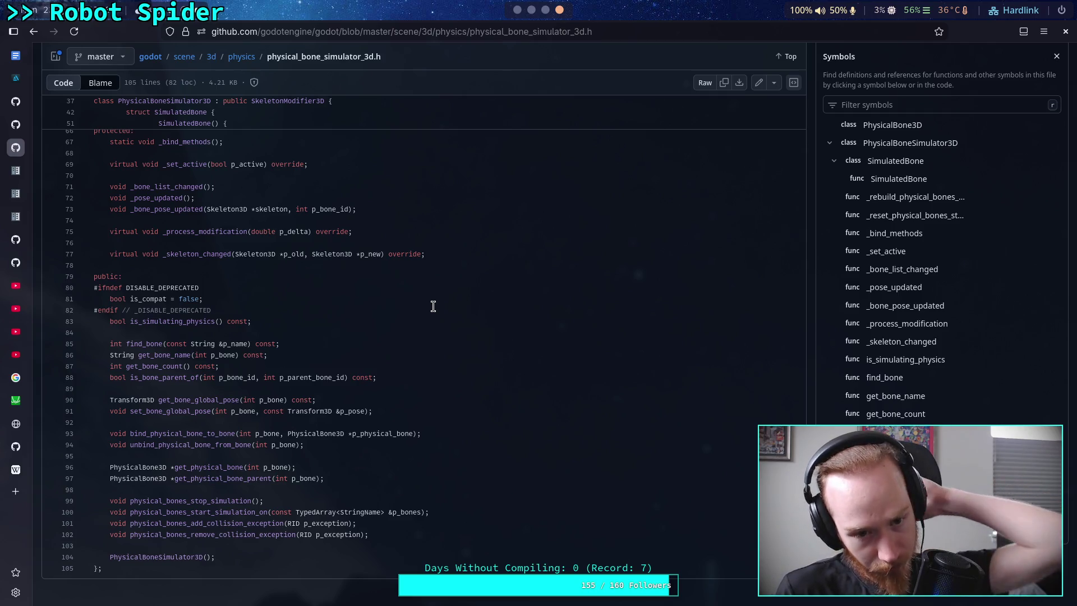
click(586, 33)
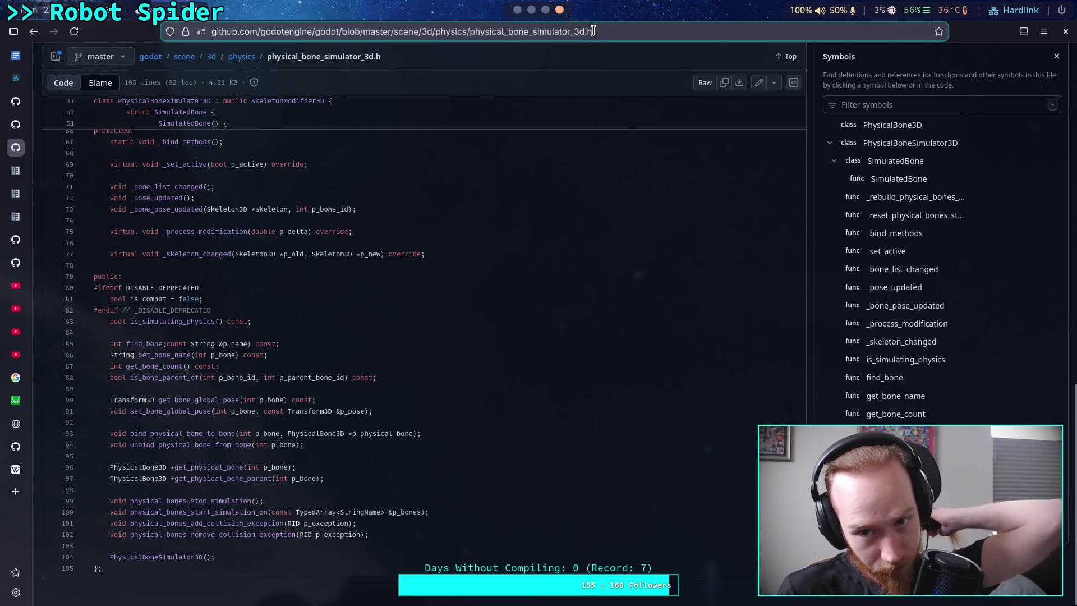
scroll(511, 281, up, 5)
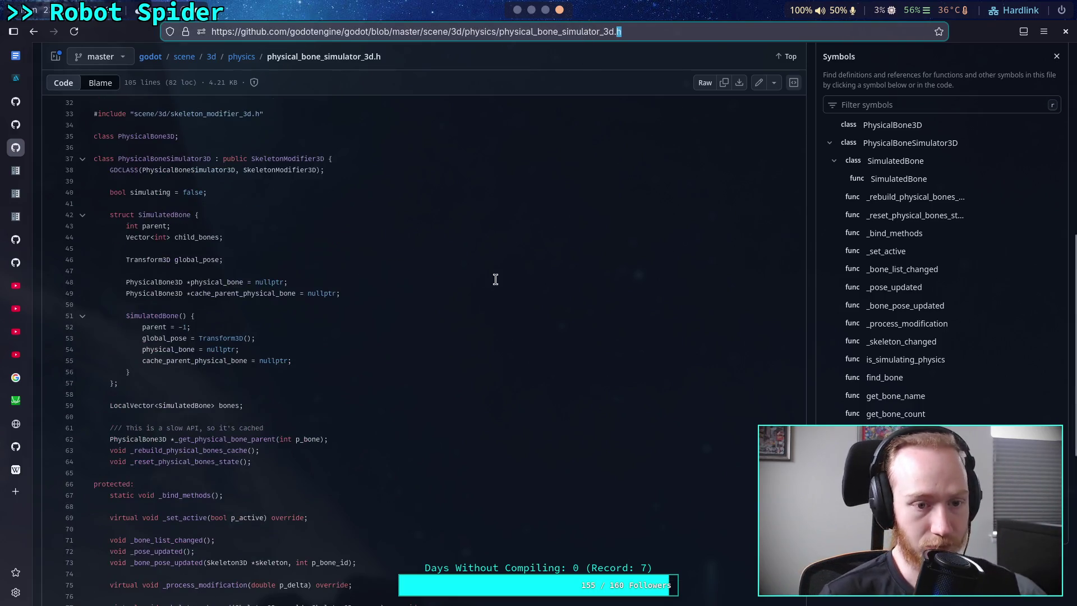
Step: Load physical_bone_simulator_3d.cpp and read down to _process_modification and _bind_methods
text(cpp)
key(Return)
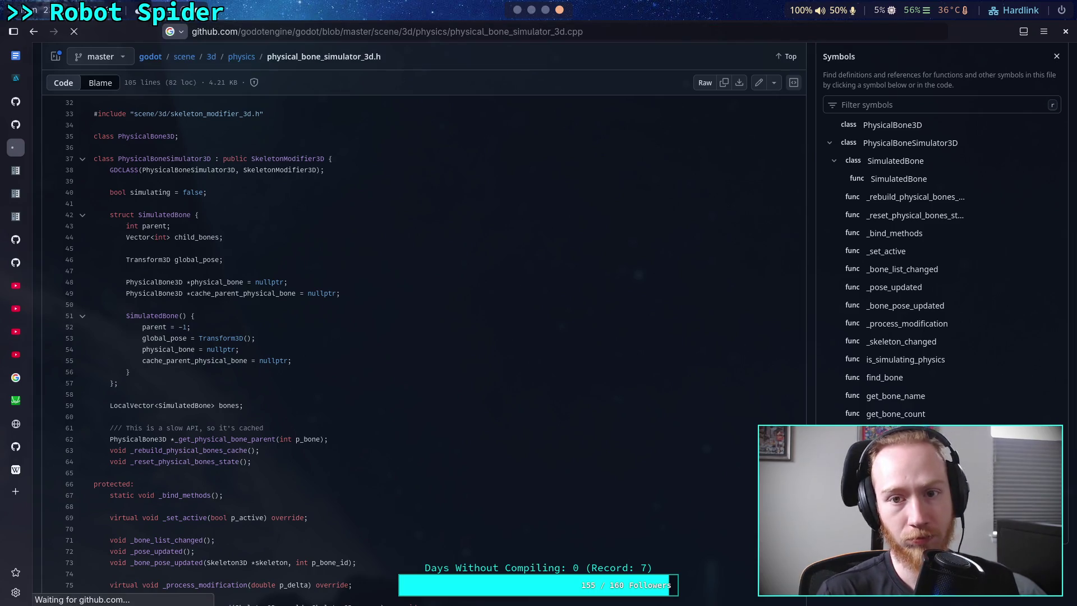
scroll(516, 279, down, 6)
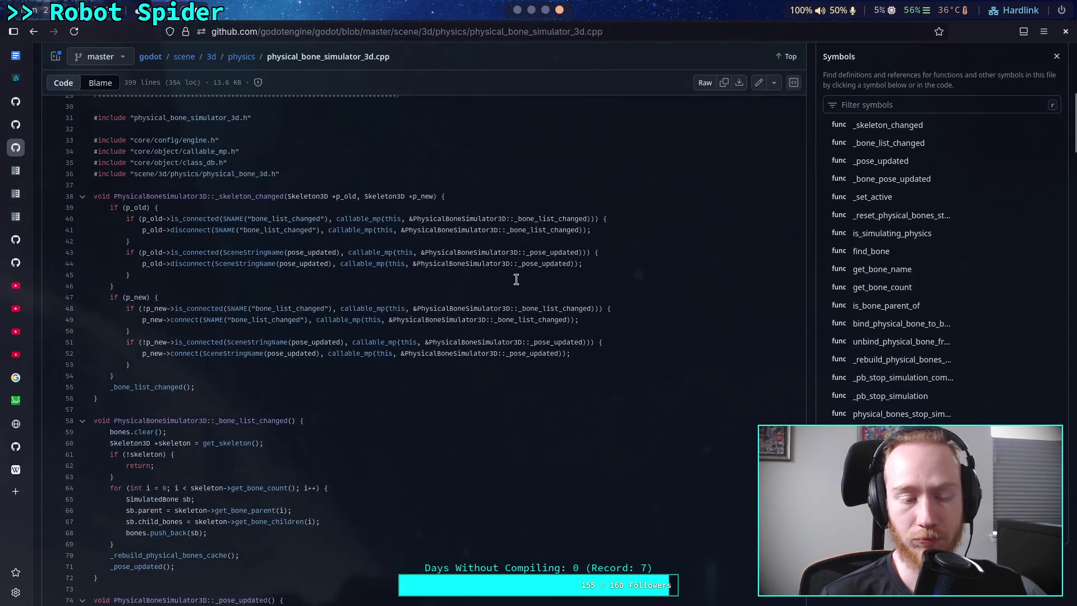
scroll(444, 304, down, 9)
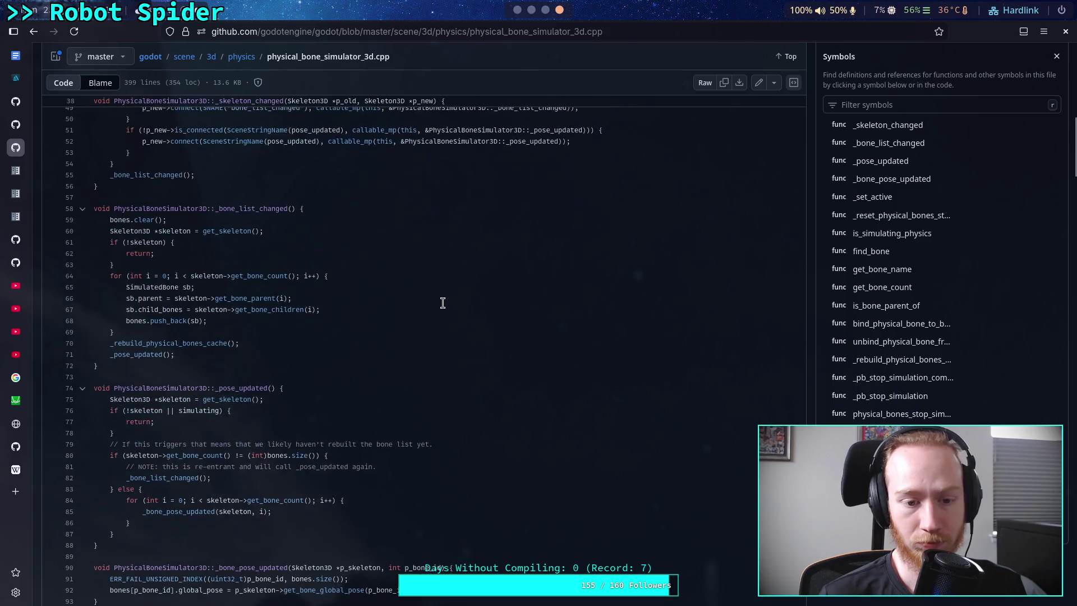
scroll(442, 302, down, 4)
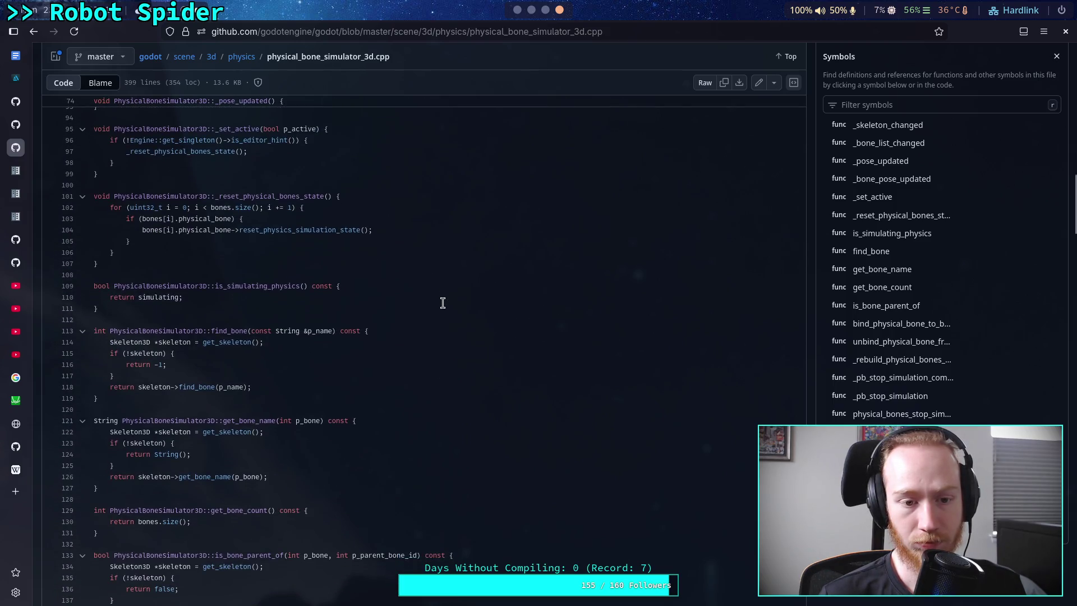
scroll(442, 303, down, 5)
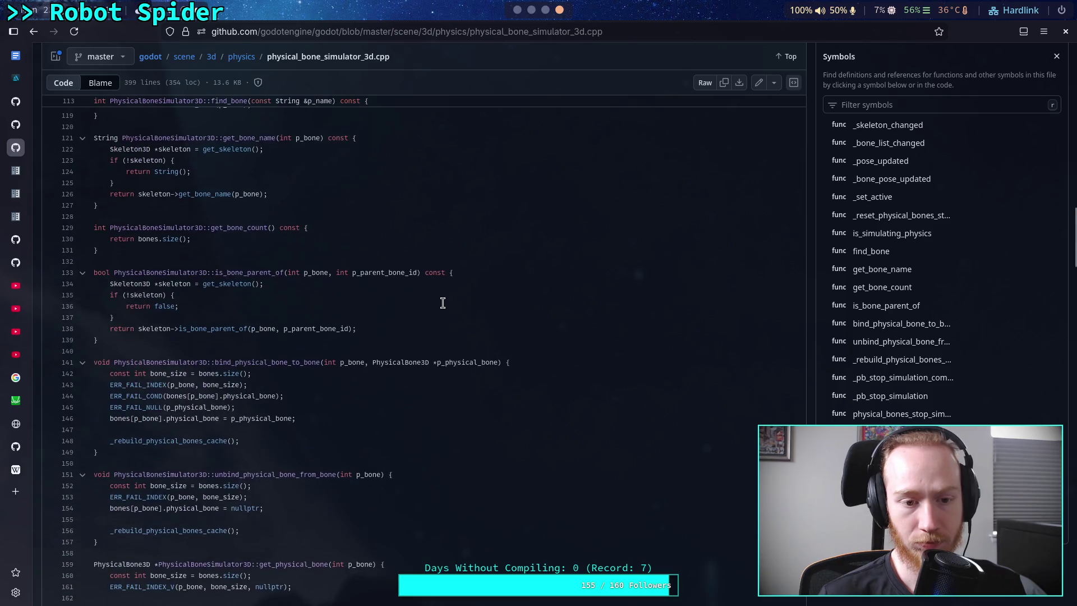
scroll(443, 303, down, 5)
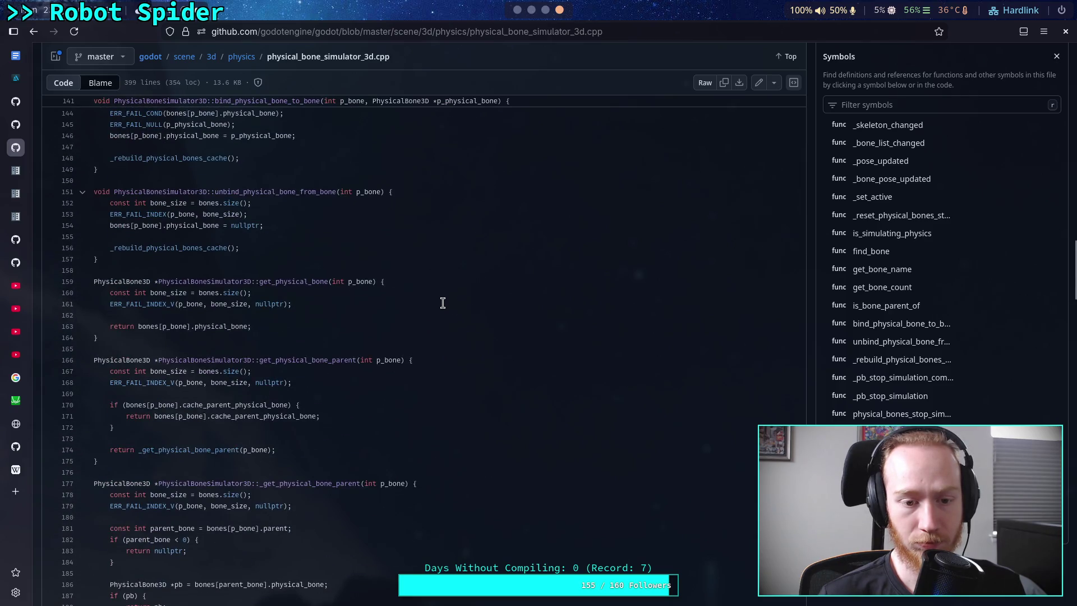
scroll(443, 303, down, 9)
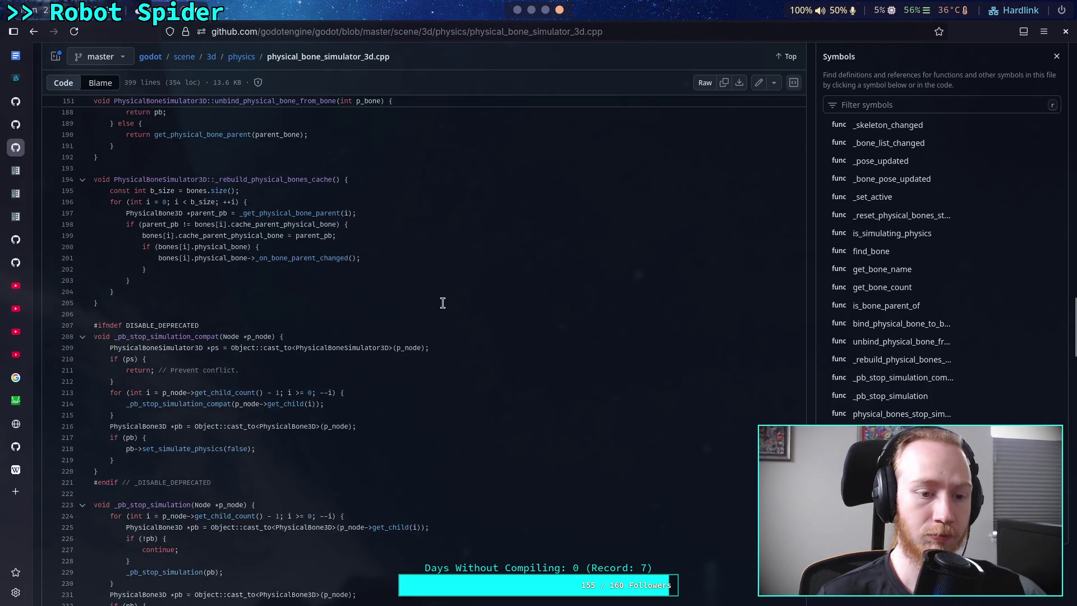
scroll(442, 303, down, 3)
scroll(442, 303, down, 6)
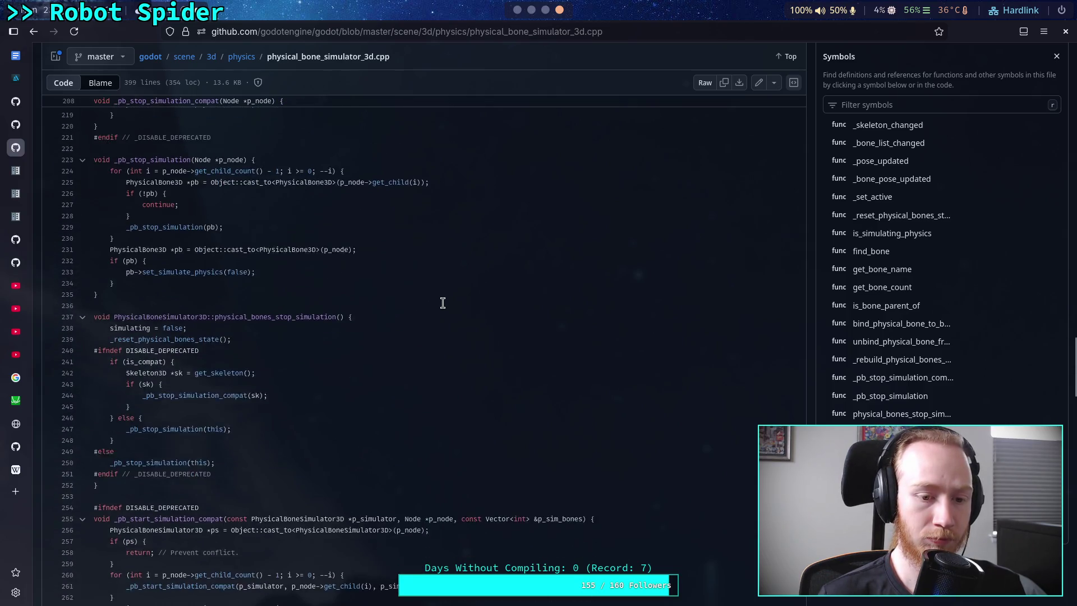
scroll(443, 303, down, 5)
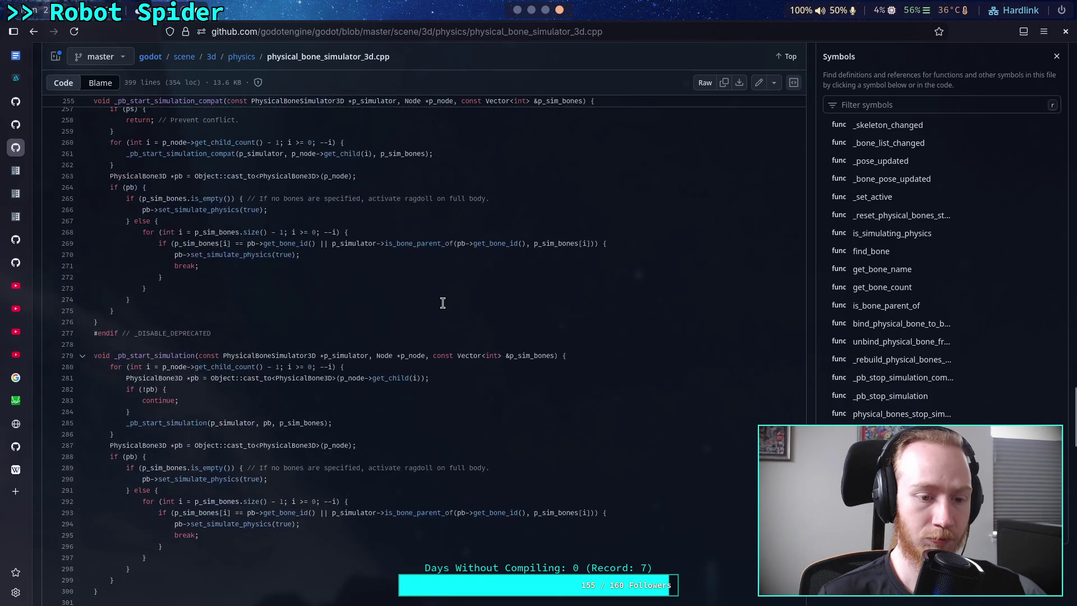
scroll(442, 303, down, 13)
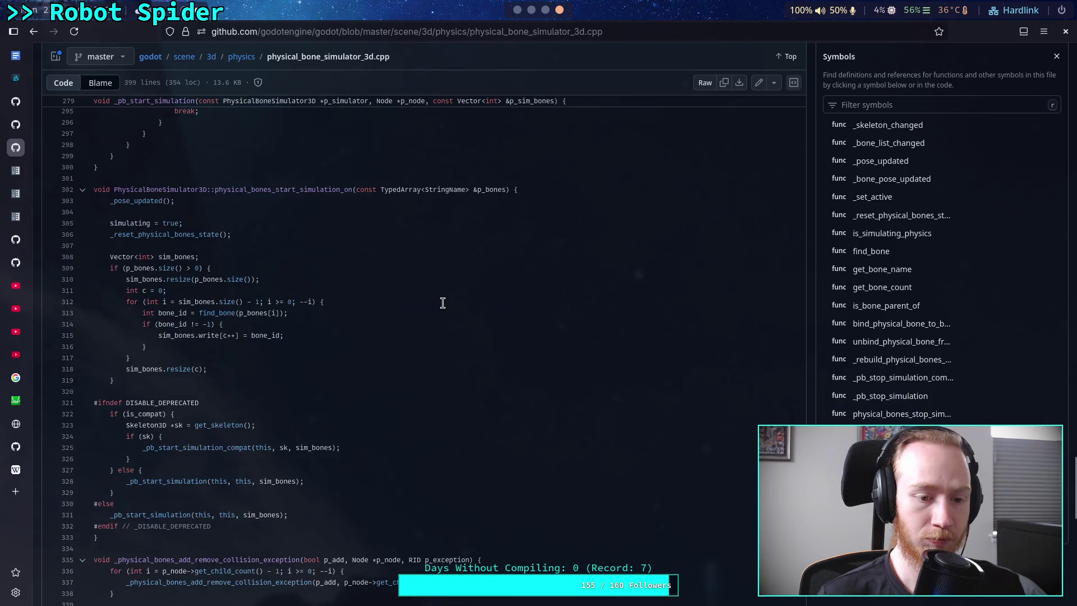
scroll(443, 303, down, 6)
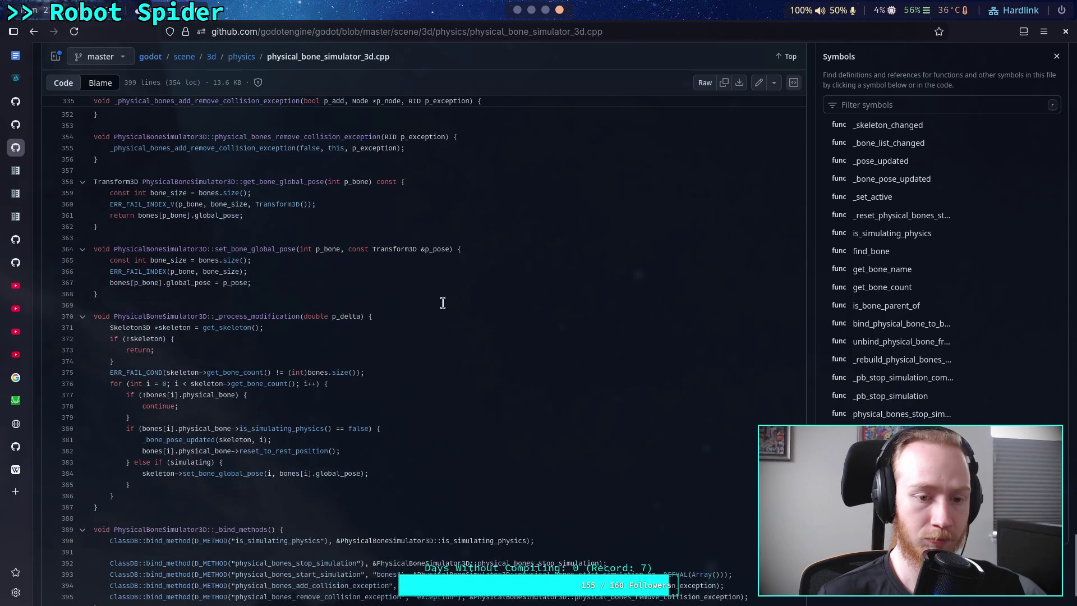
scroll(443, 303, down, 2)
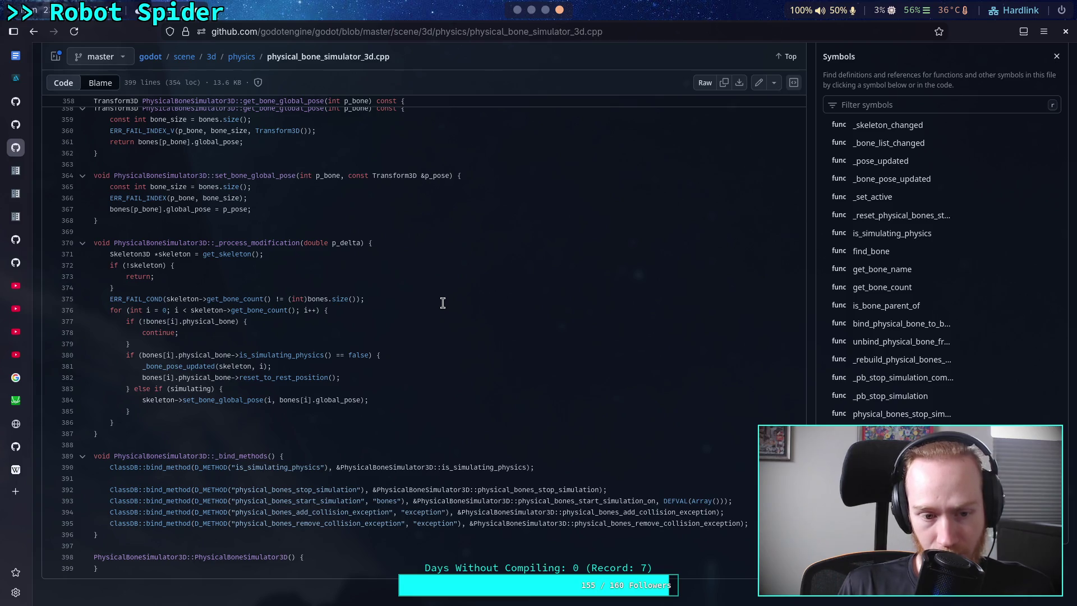
click(241, 57)
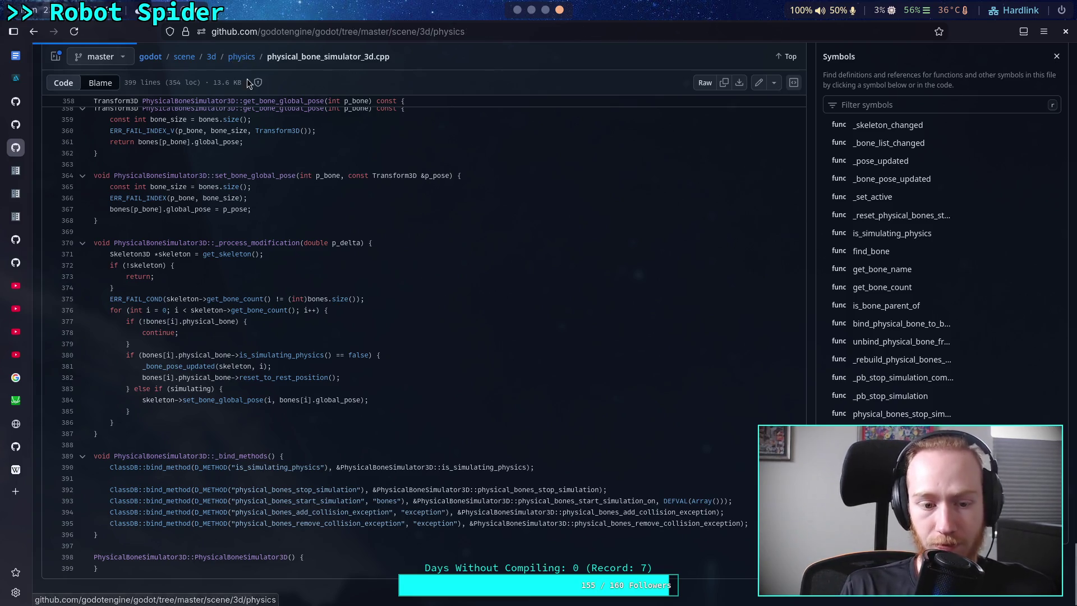
Step: Open the physical_bone_3d.h header from the physics folder and read through it
scroll(250, 397, down, 5)
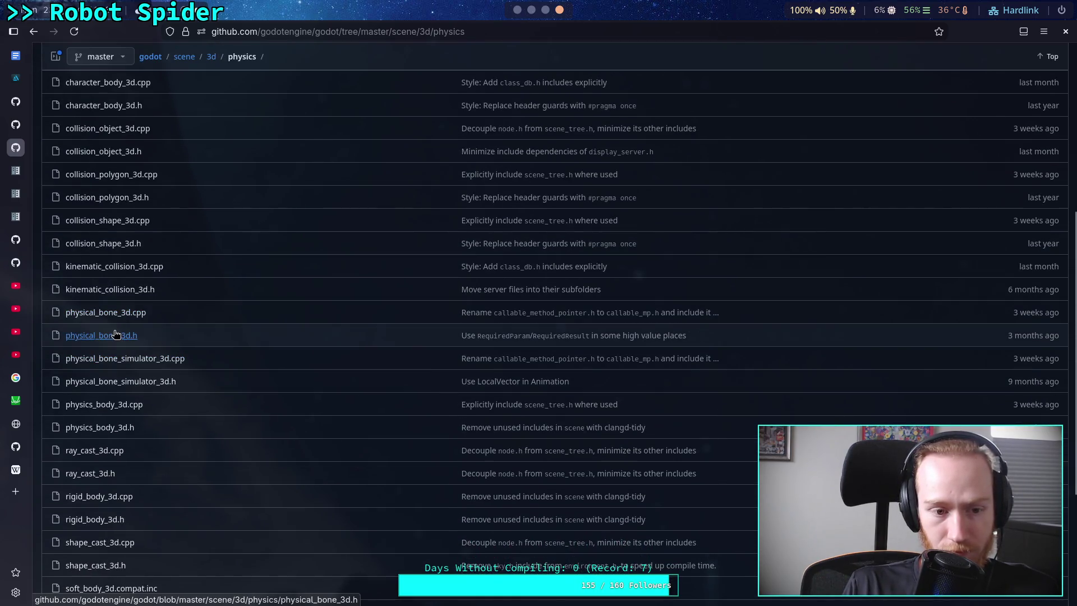
click(130, 335)
scroll(370, 363, down, 4)
scroll(372, 363, down, 3)
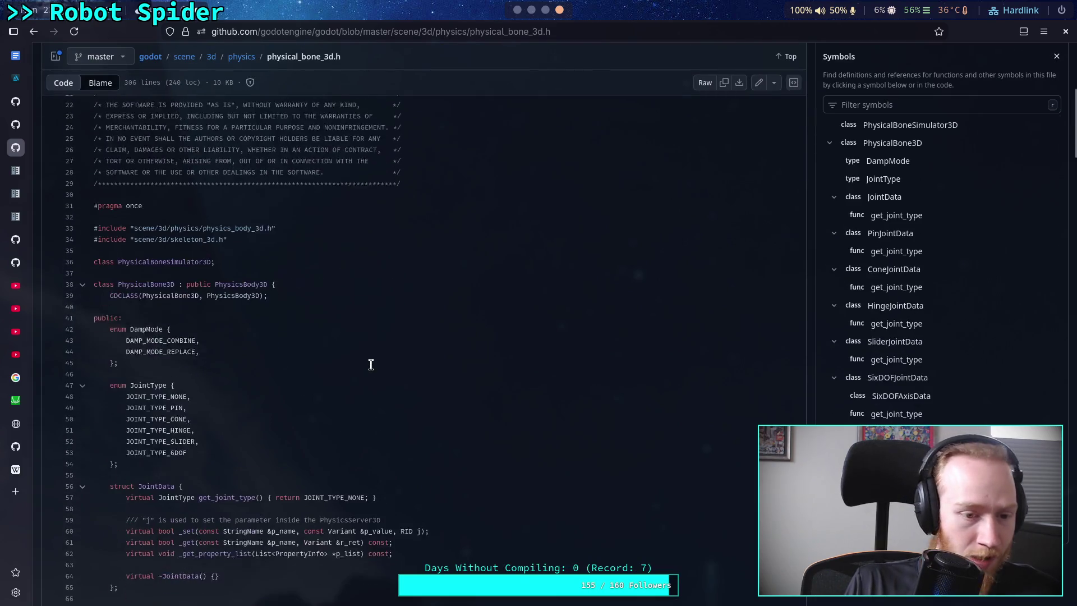
scroll(372, 363, down, 4)
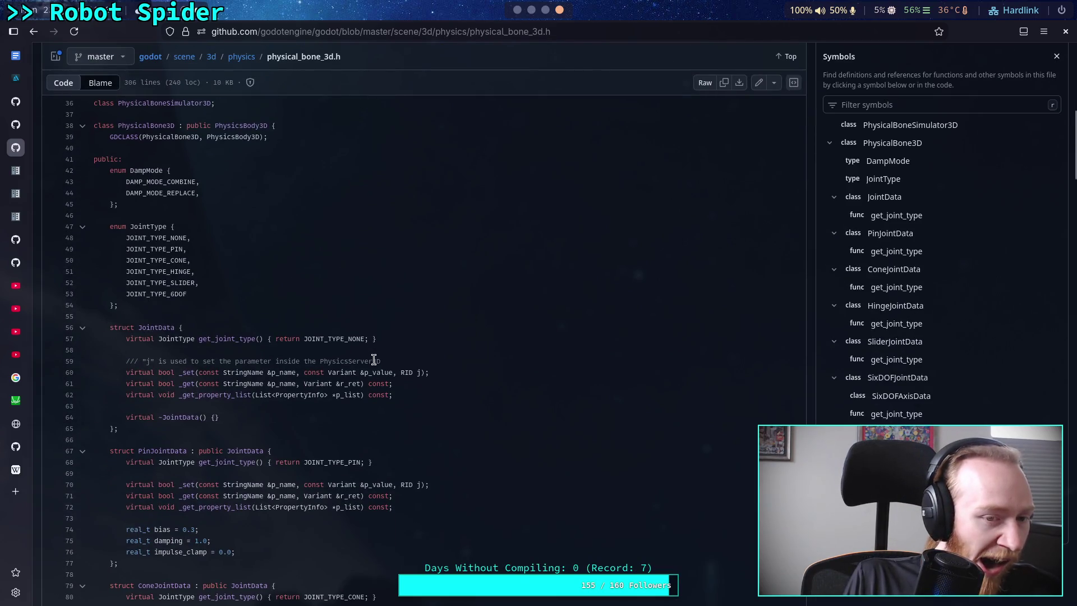
scroll(374, 360, down, 5)
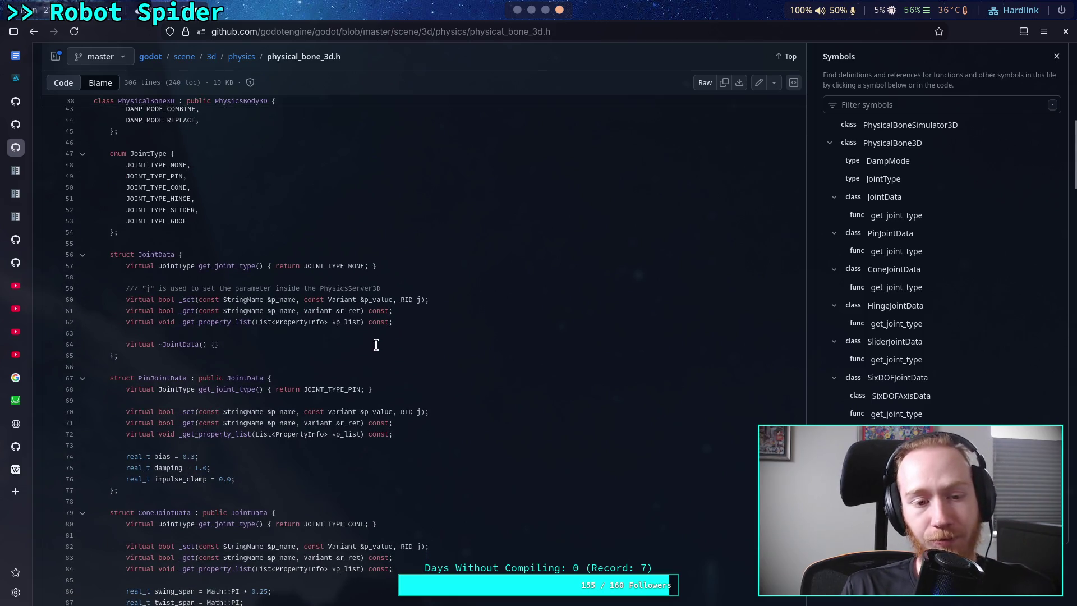
scroll(376, 345, down, 10)
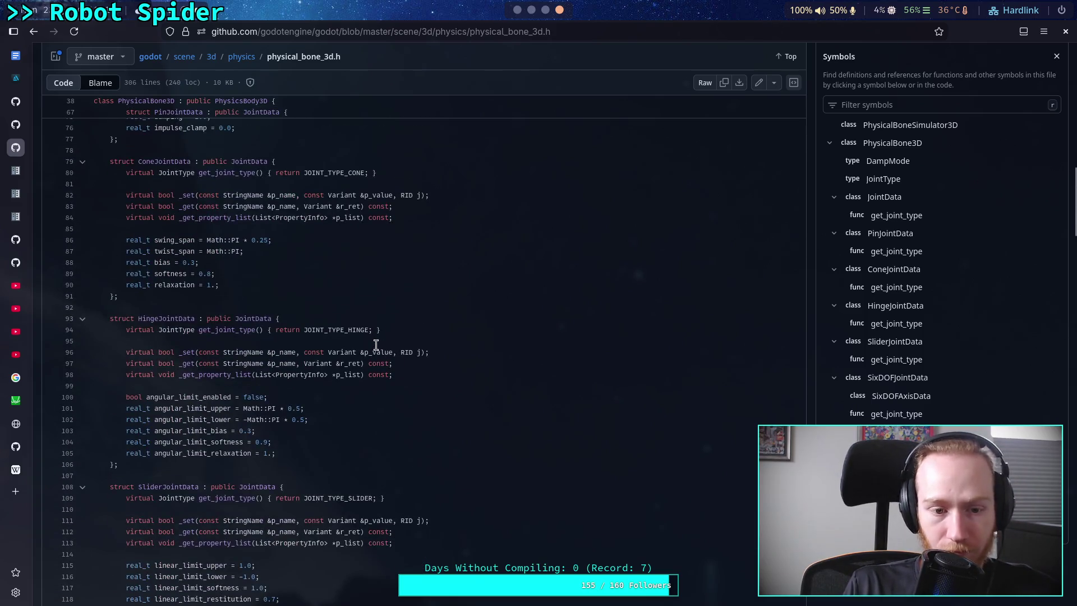
scroll(376, 345, down, 12)
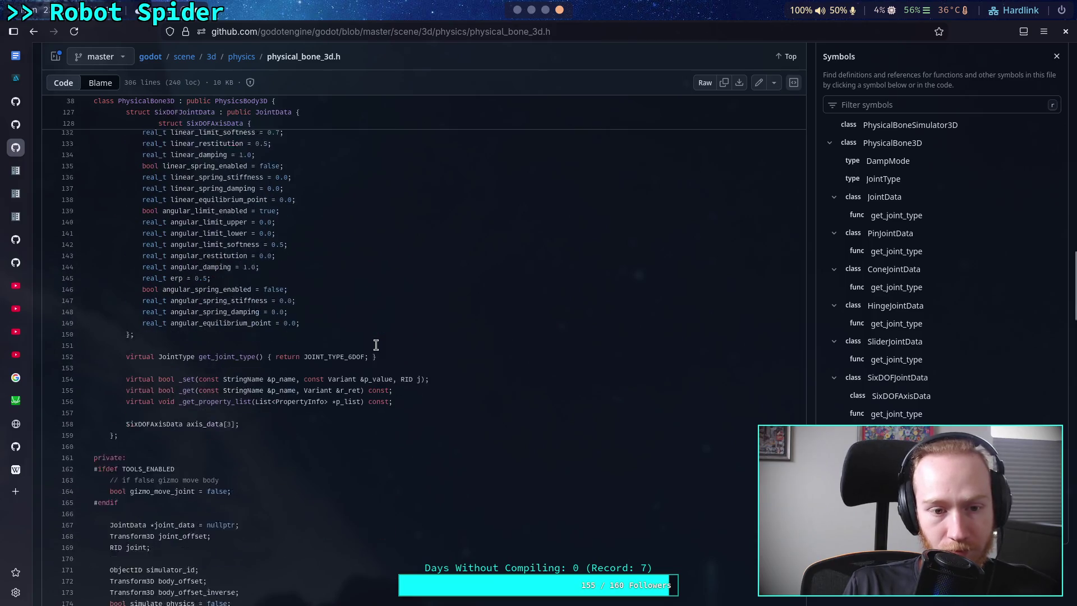
scroll(376, 345, down, 14)
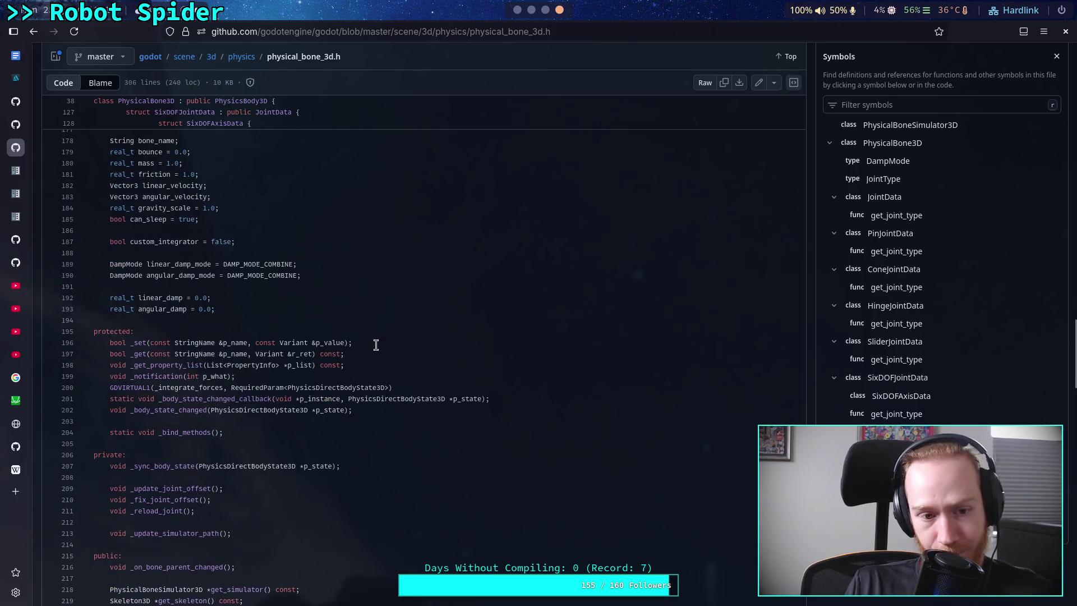
scroll(376, 345, down, 2)
scroll(377, 345, down, 12)
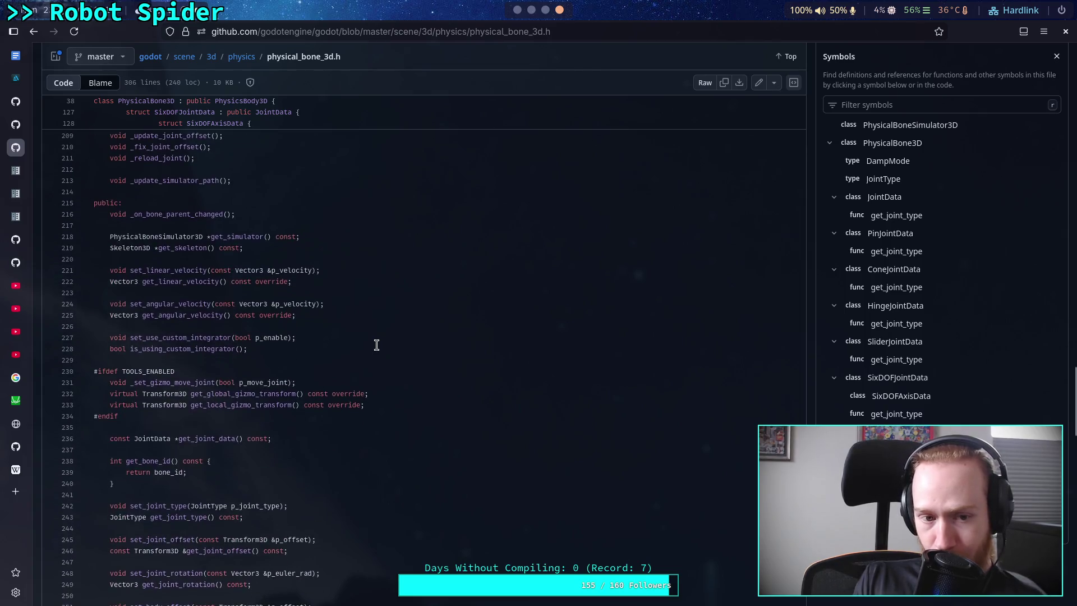
scroll(375, 337, down, 4)
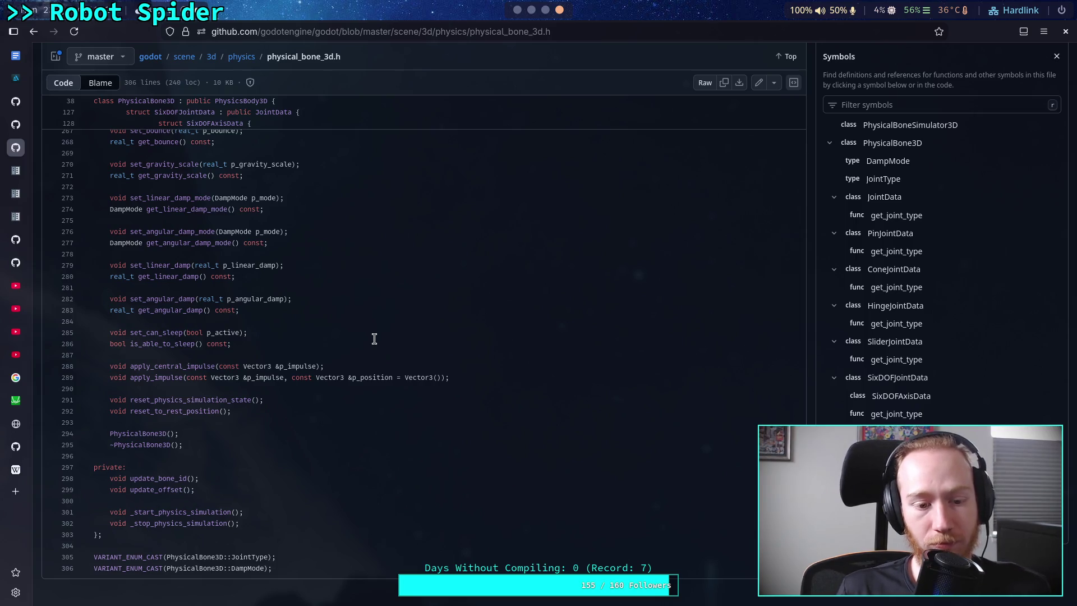
scroll(374, 338, up, 3)
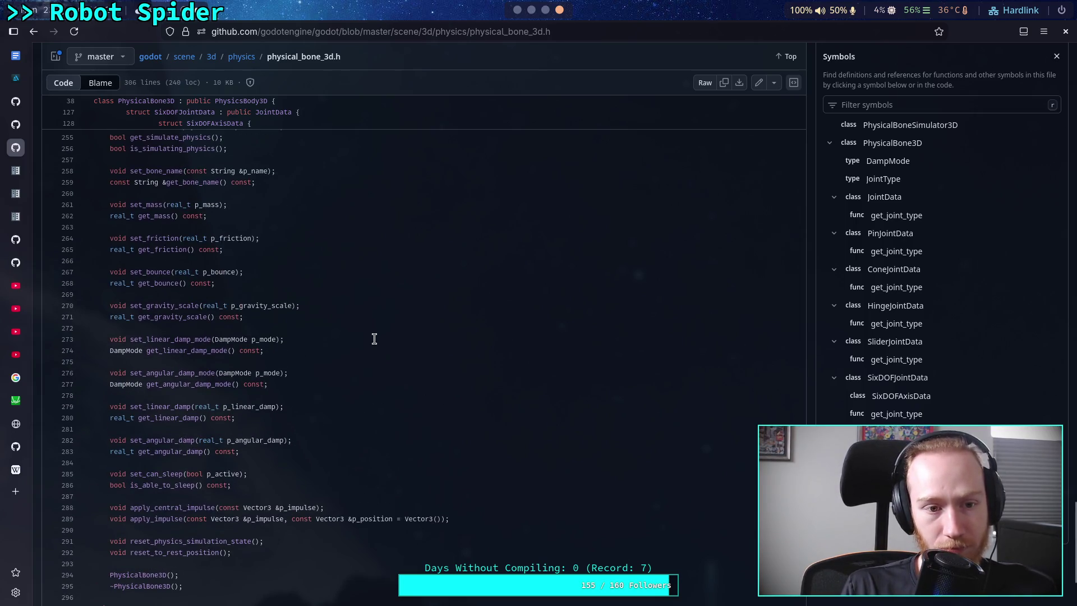
scroll(374, 339, up, 3)
scroll(378, 337, down, 3)
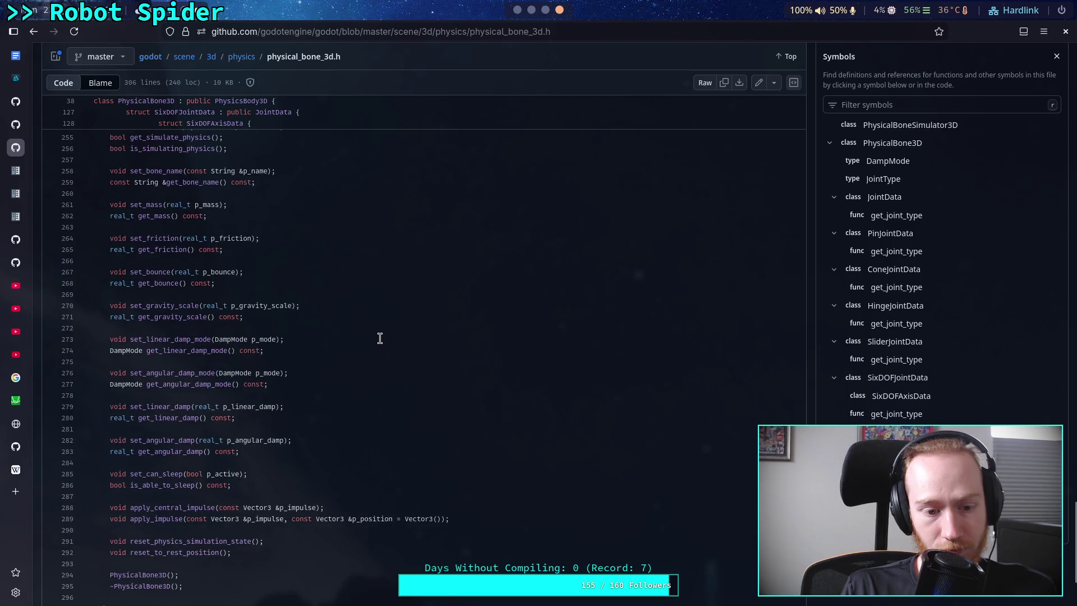
scroll(380, 338, up, 3)
scroll(380, 338, up, 3)
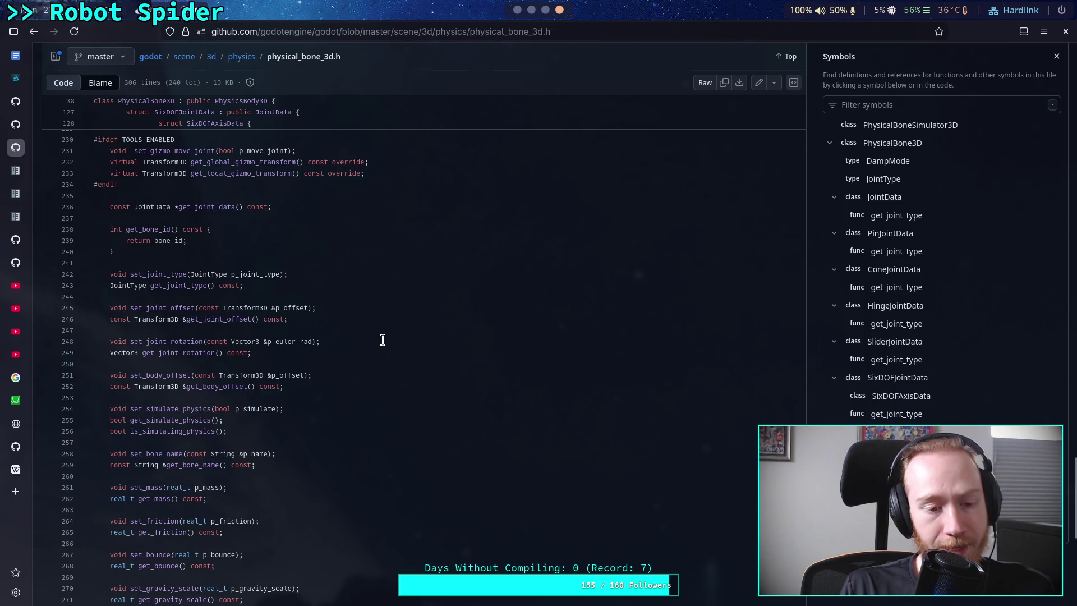
scroll(383, 340, up, 5)
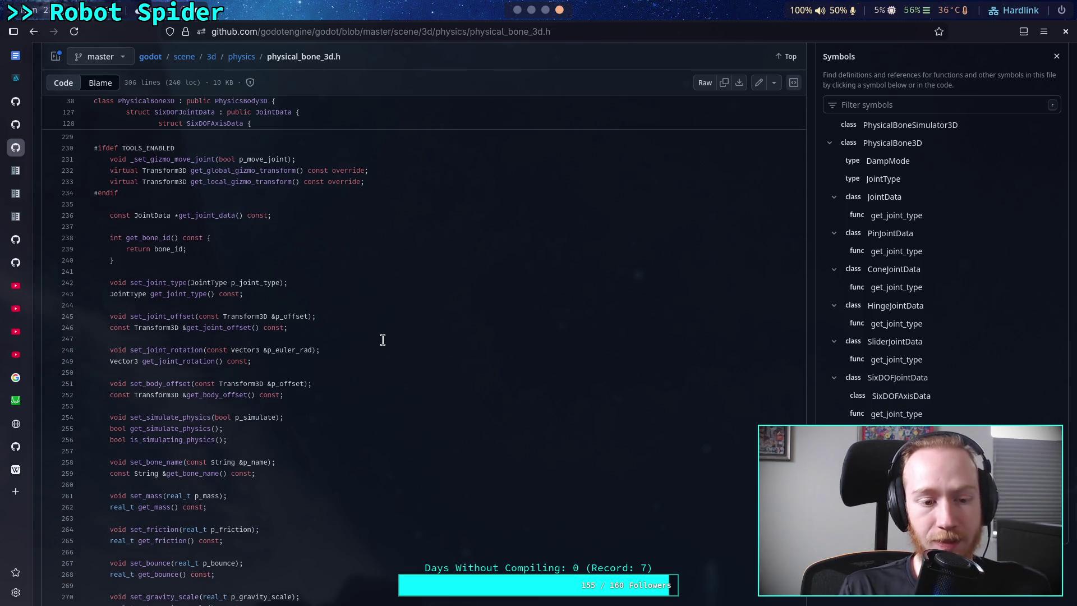
scroll(382, 340, up, 1)
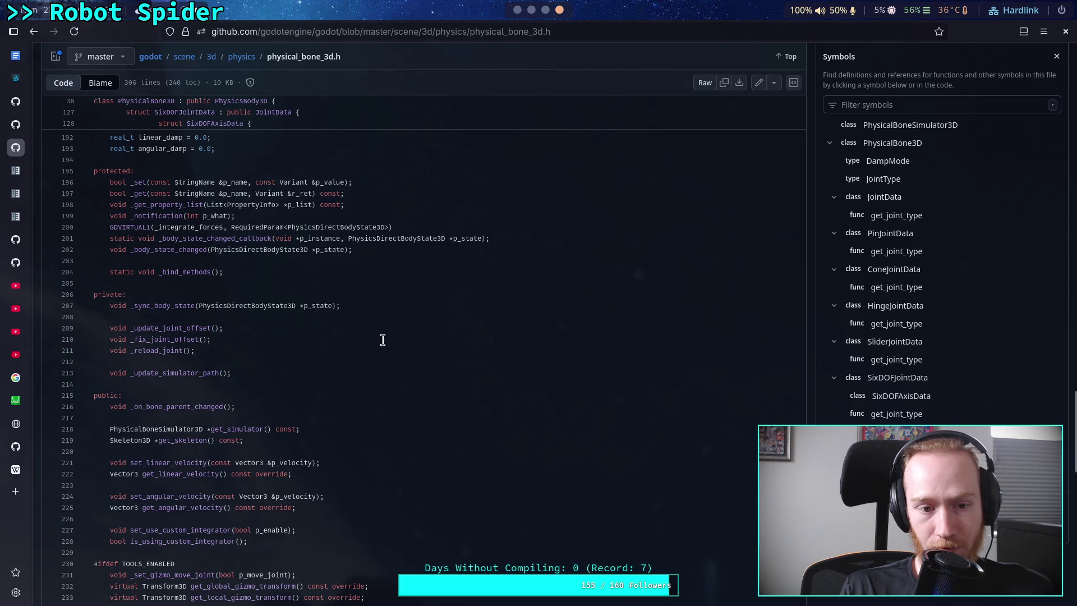
scroll(382, 340, up, 3)
scroll(383, 340, up, 4)
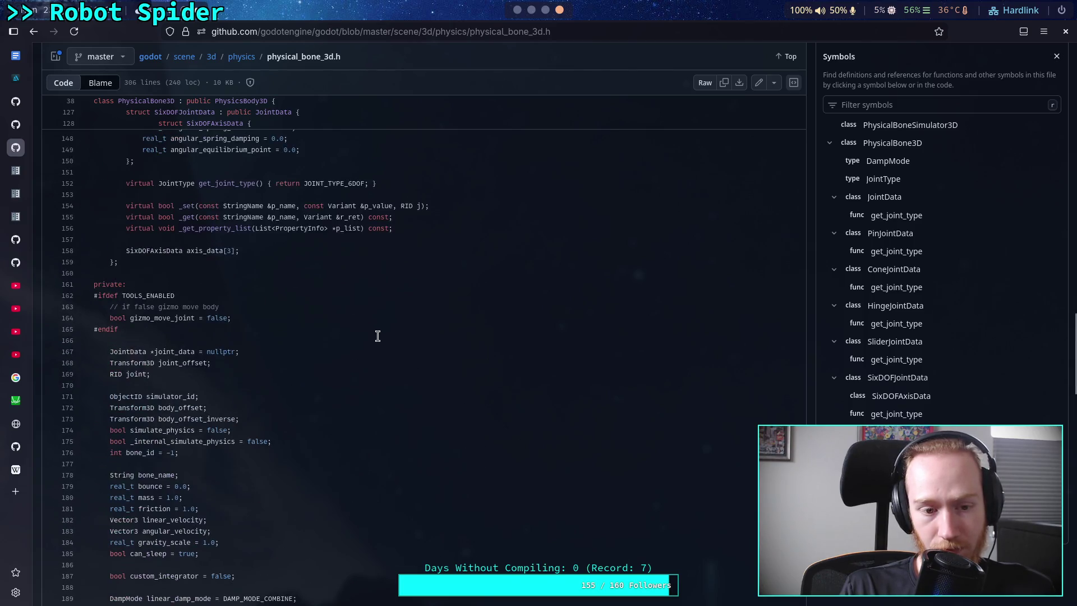
Step: Go back to the scene/3d/physics folder and open physical_bone_3d.cpp
click(246, 58)
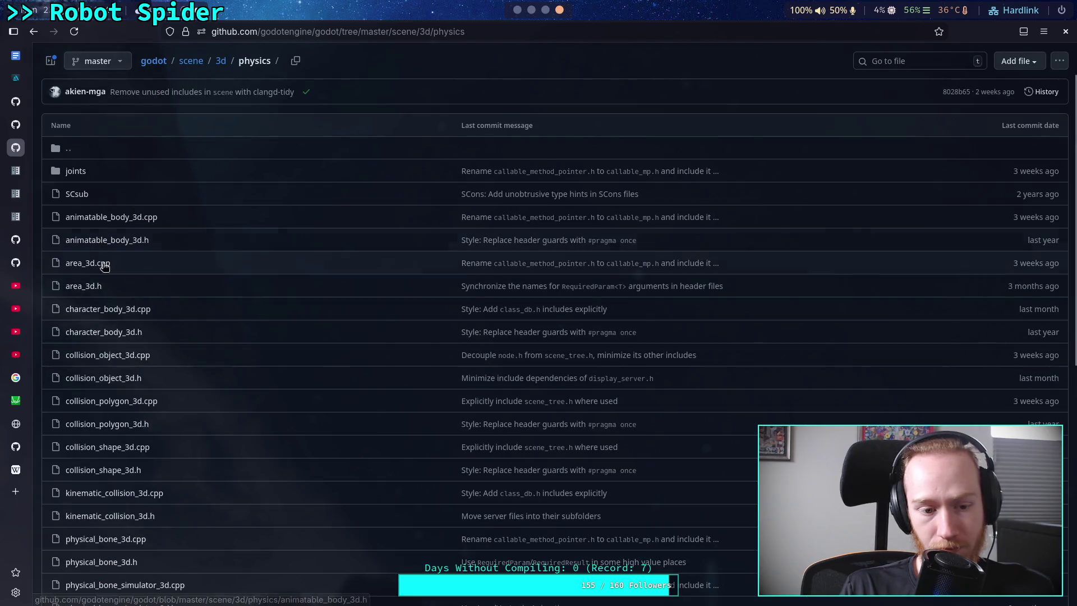
scroll(103, 464, down, 4)
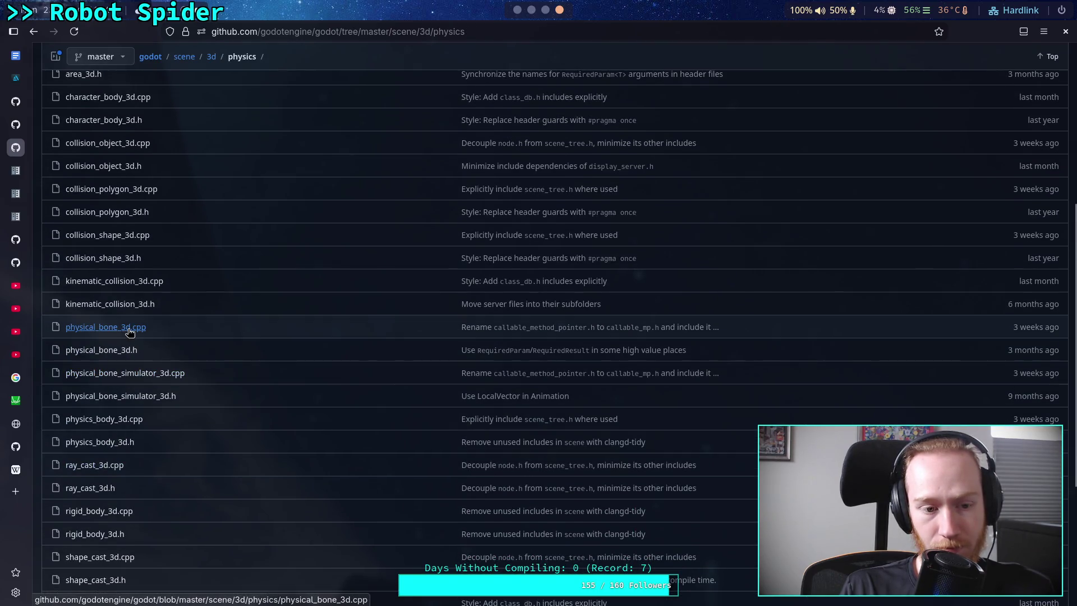
click(130, 332)
Step: Read through the 1374-line physical_bone_3d.cpp source, then switch back to the Godot editor
scroll(269, 391, down, 5)
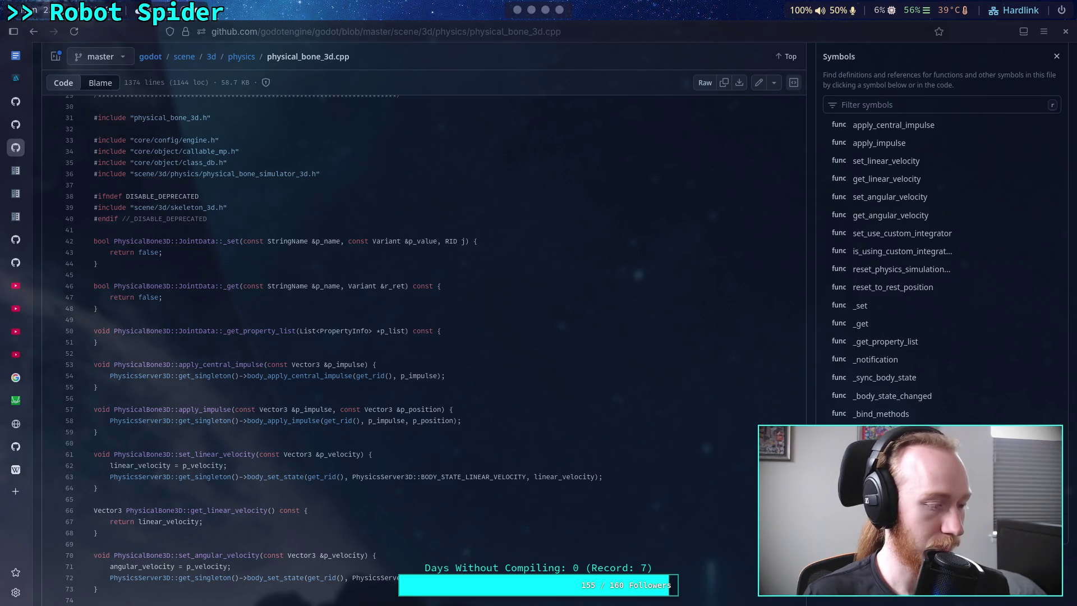
scroll(424, 415, down, 3)
scroll(424, 415, down, 5)
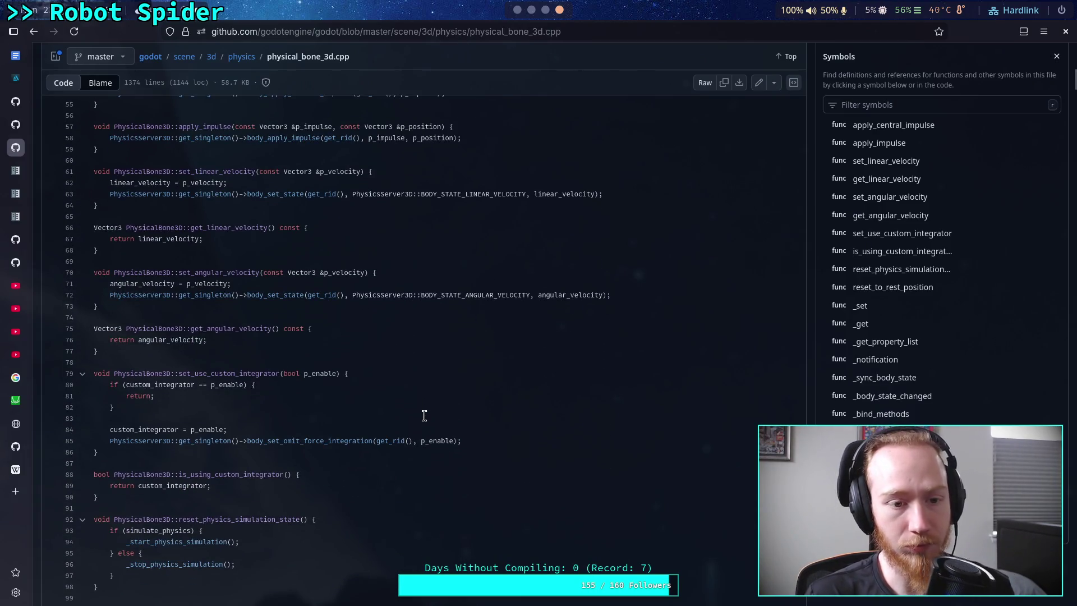
scroll(425, 416, down, 4)
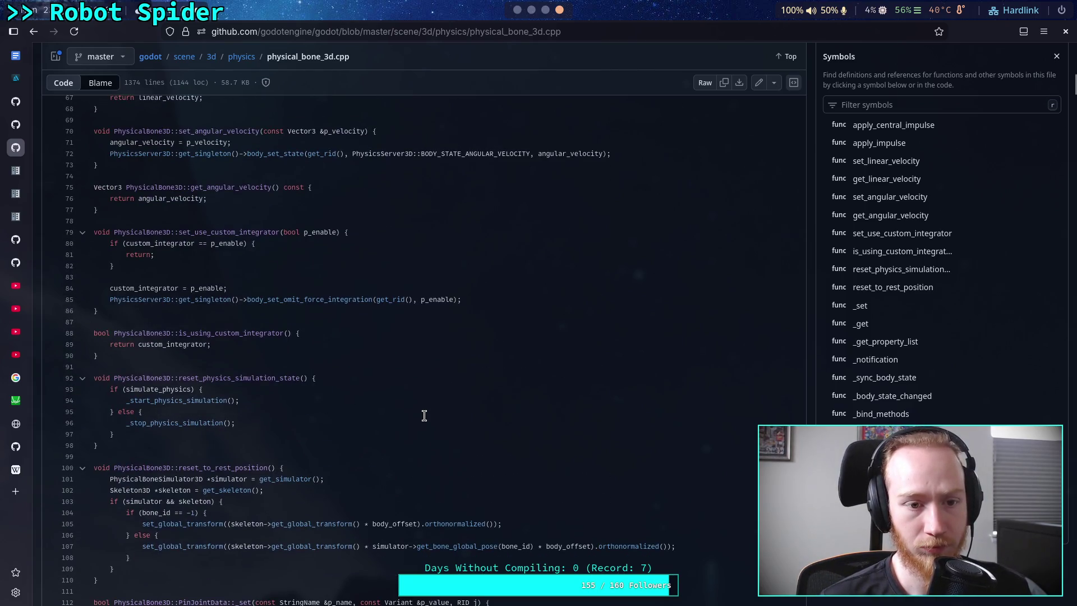
scroll(425, 415, up, 10)
scroll(424, 415, down, 10)
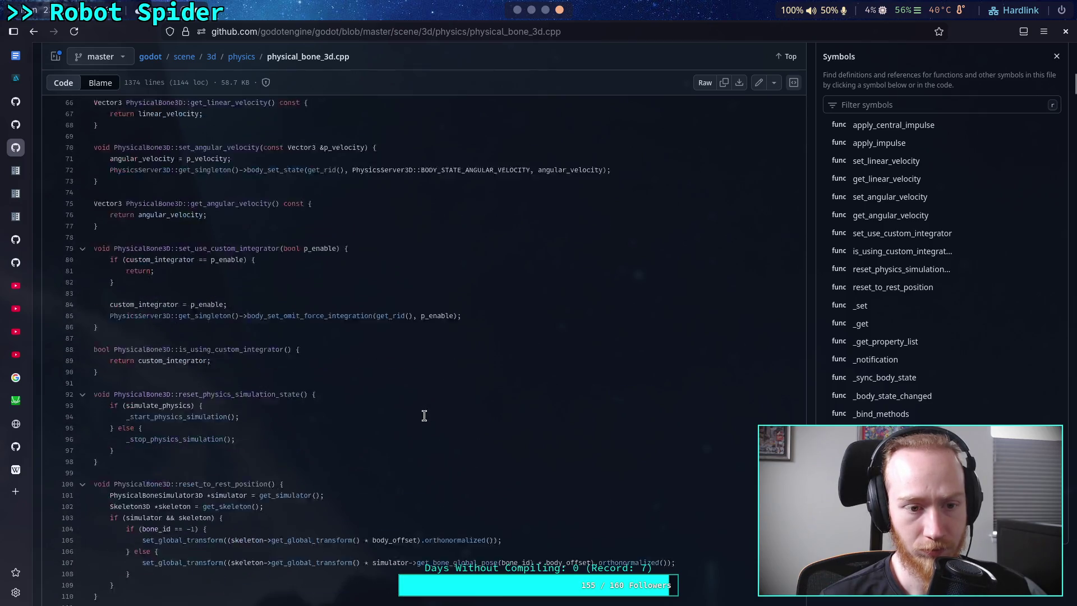
scroll(424, 415, down, 1)
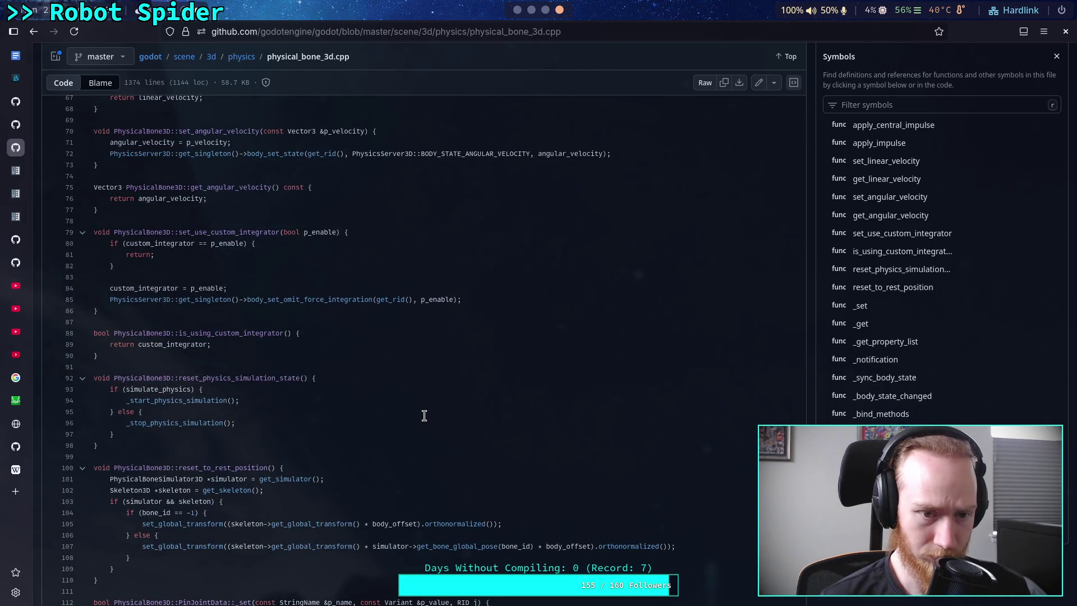
scroll(425, 415, down, 3)
scroll(426, 408, down, 10)
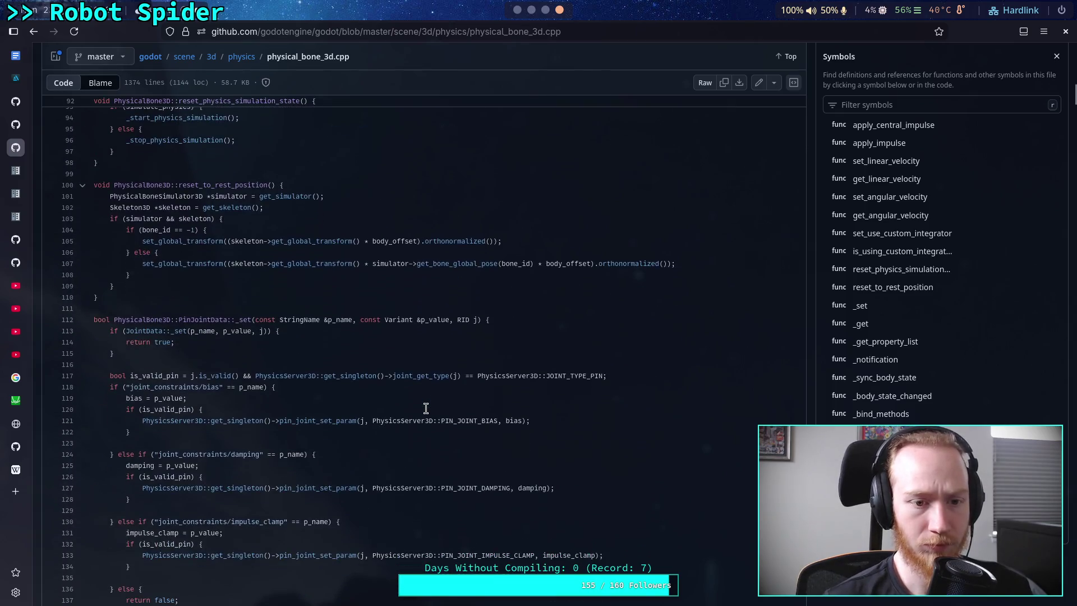
scroll(426, 408, down, 17)
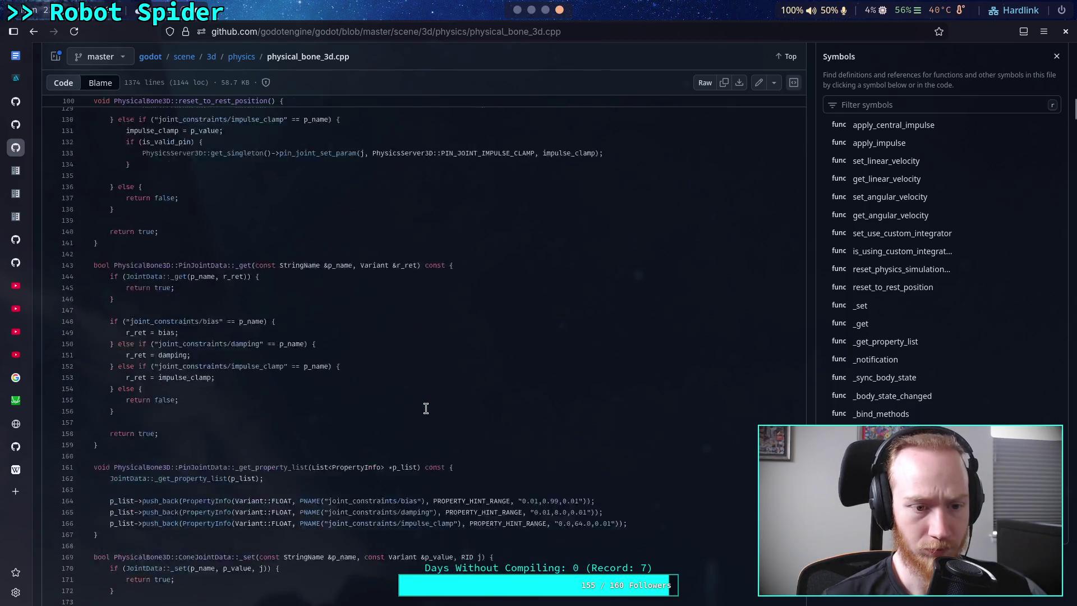
scroll(425, 408, down, 20)
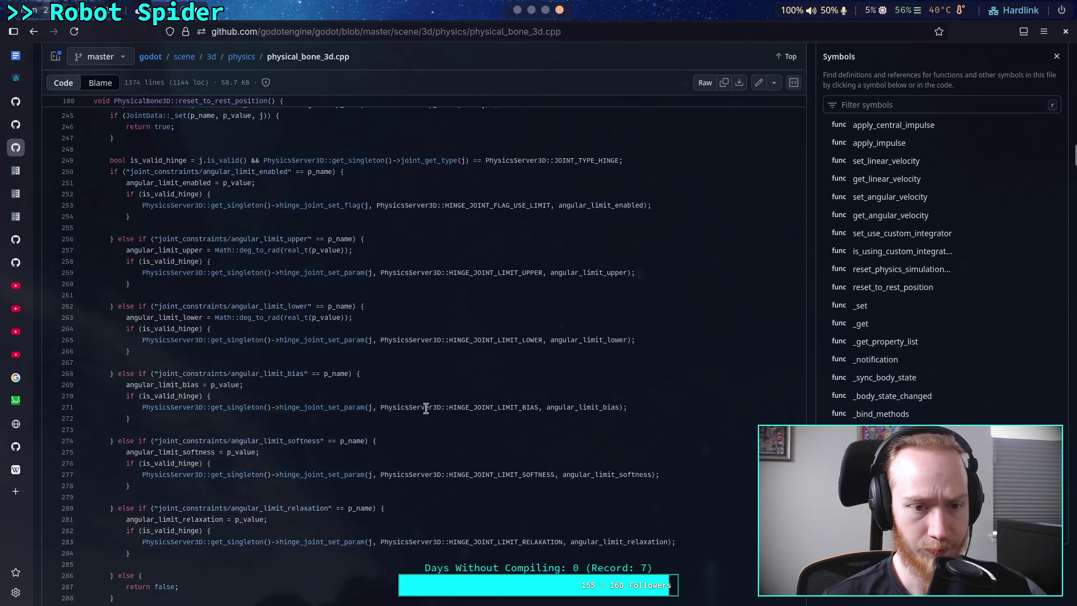
scroll(425, 408, down, 20)
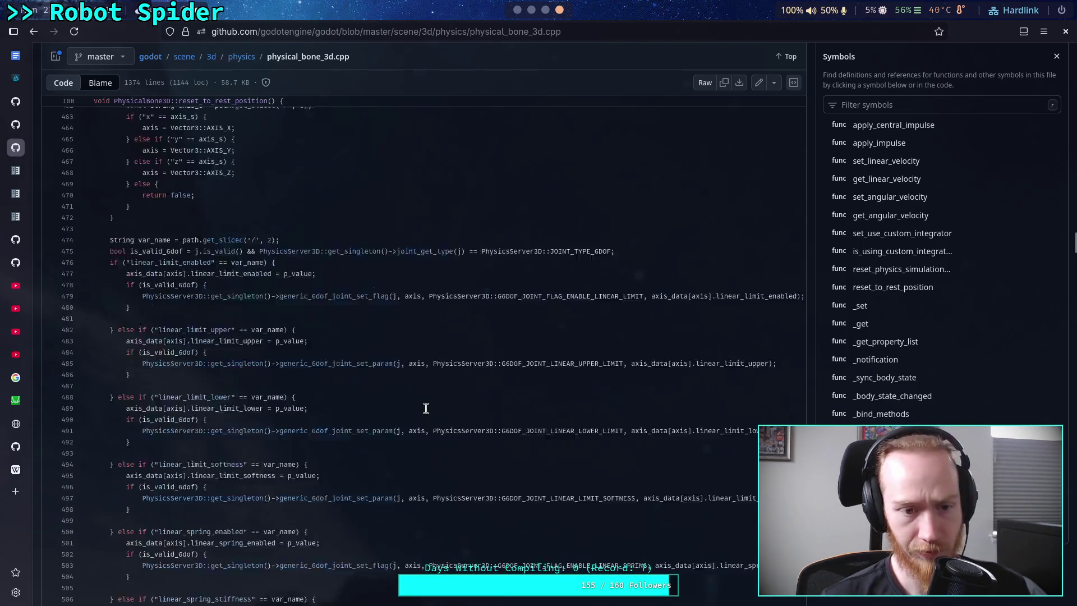
scroll(426, 409, down, 20)
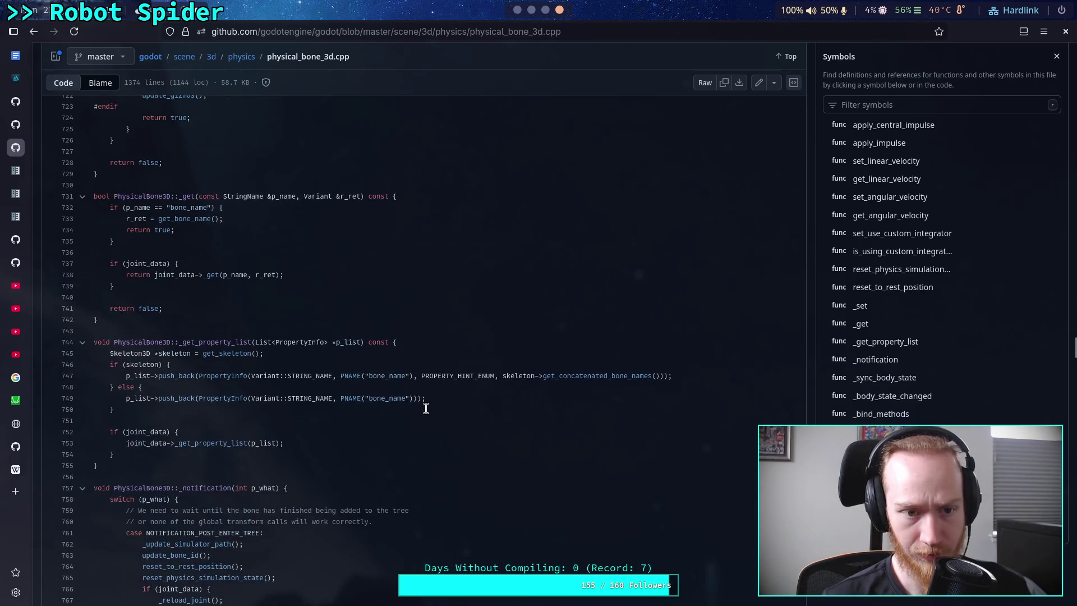
scroll(426, 408, down, 9)
scroll(426, 409, up, 3)
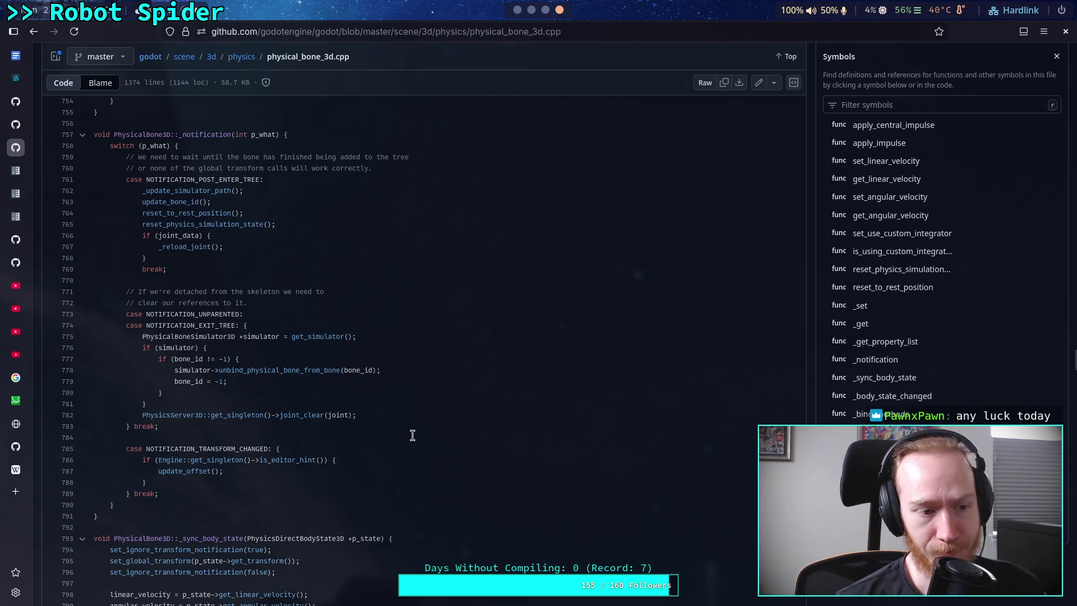
scroll(423, 419, down, 3)
scroll(418, 397, down, 5)
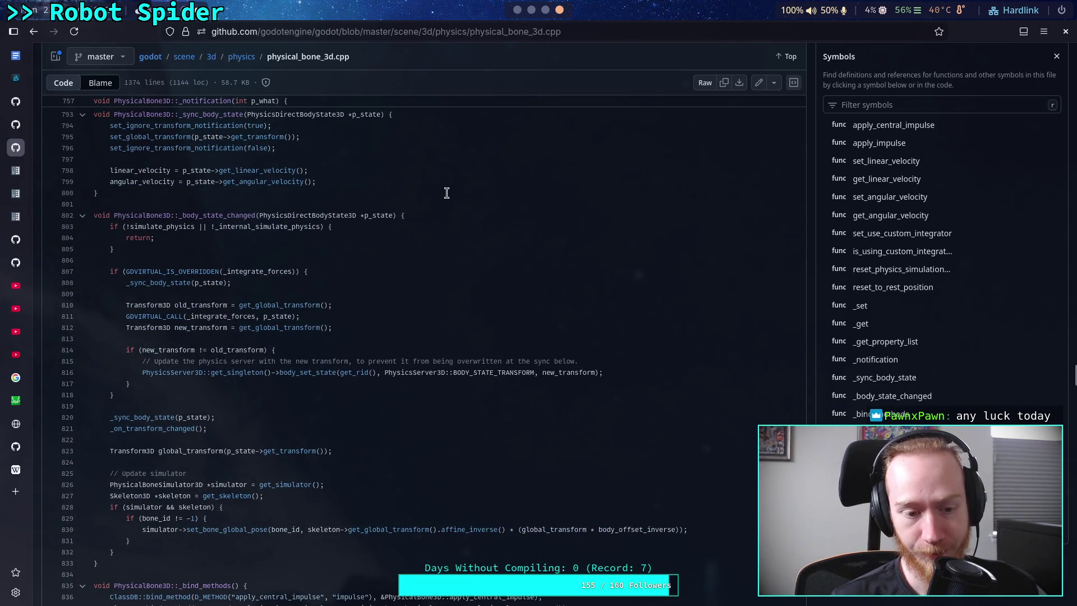
click(517, 10)
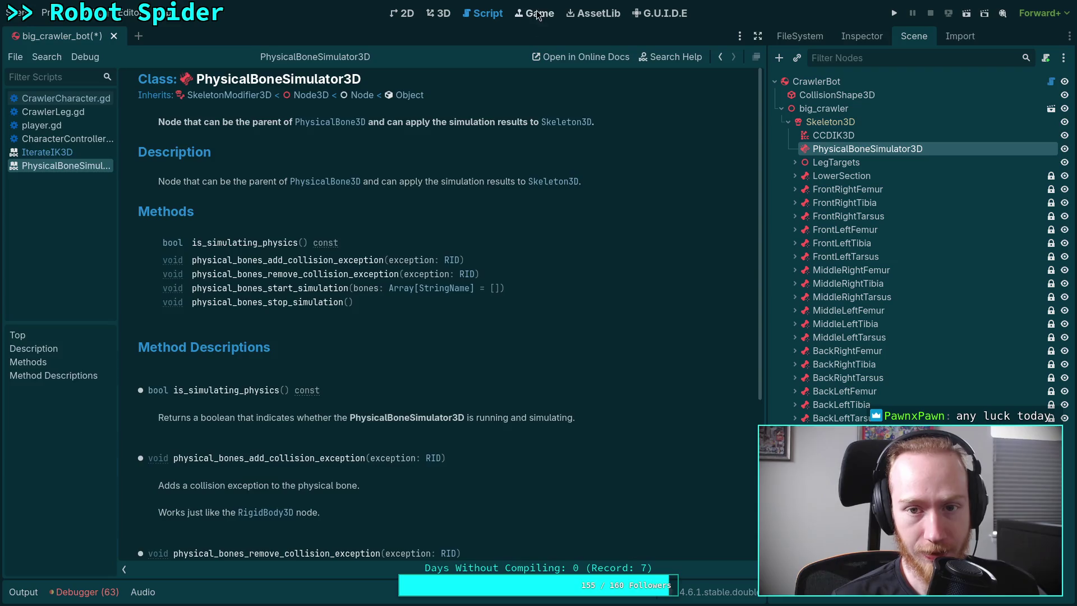
Step: Switch to the 3D view and show the CCDIK3D node's IK leg settings under Skeleton3D
click(537, 14)
click(443, 14)
click(829, 122)
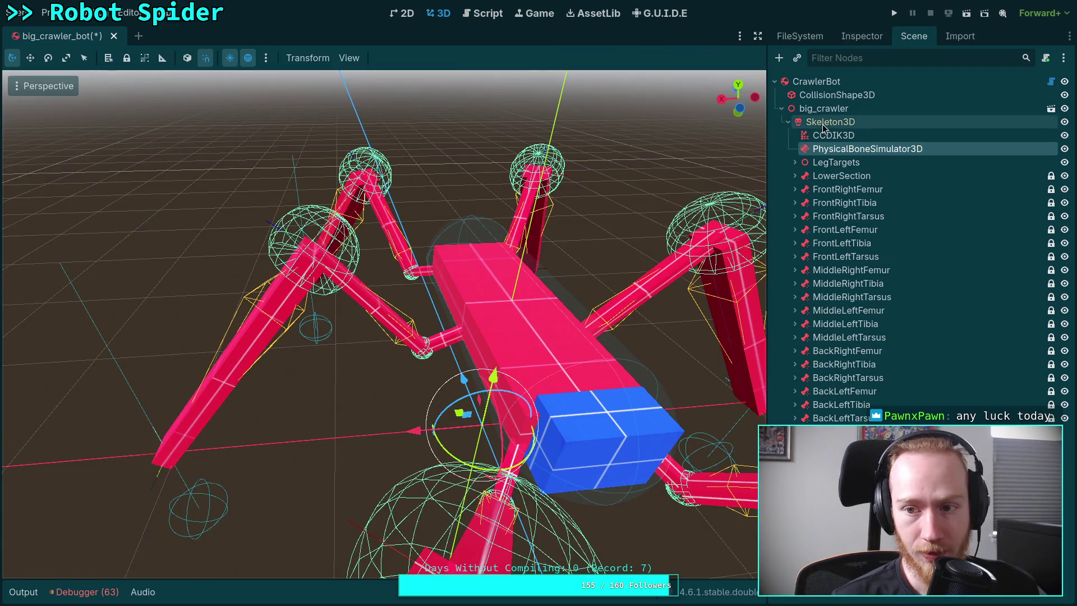
click(825, 135)
click(861, 36)
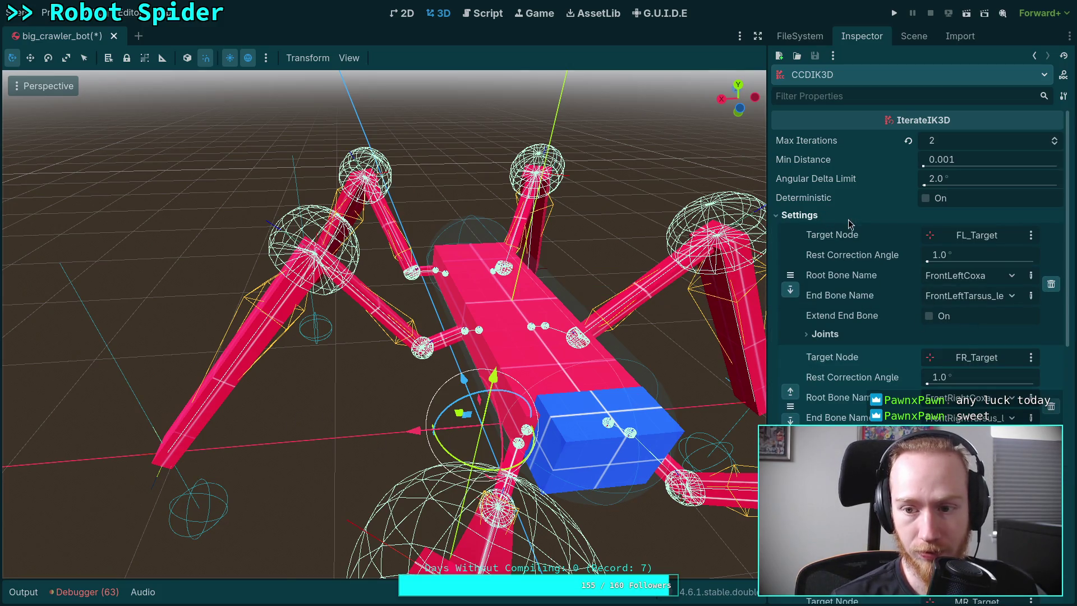
click(802, 216)
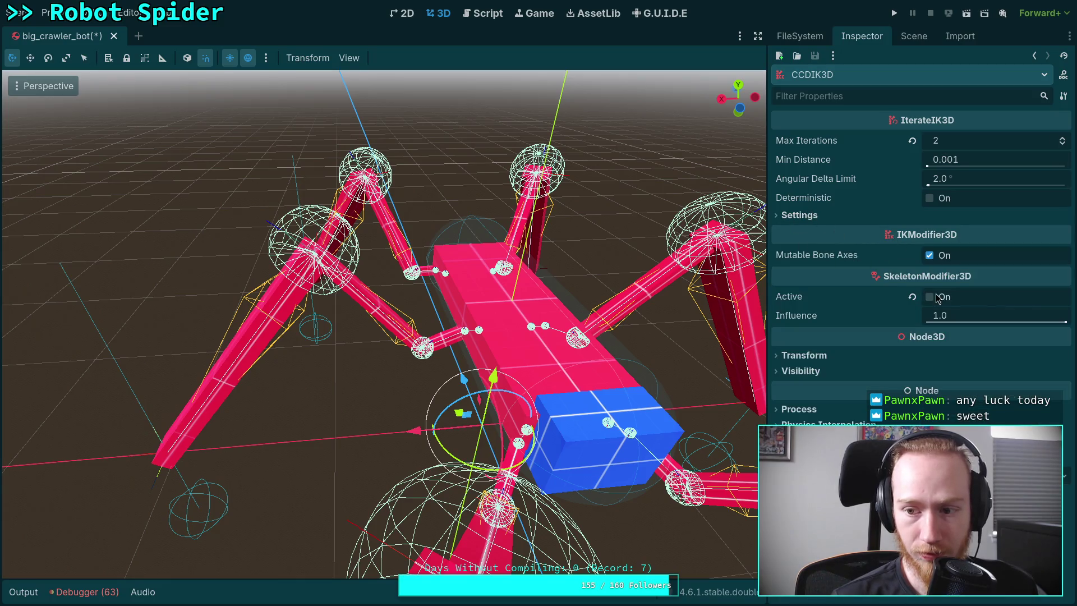
click(790, 219)
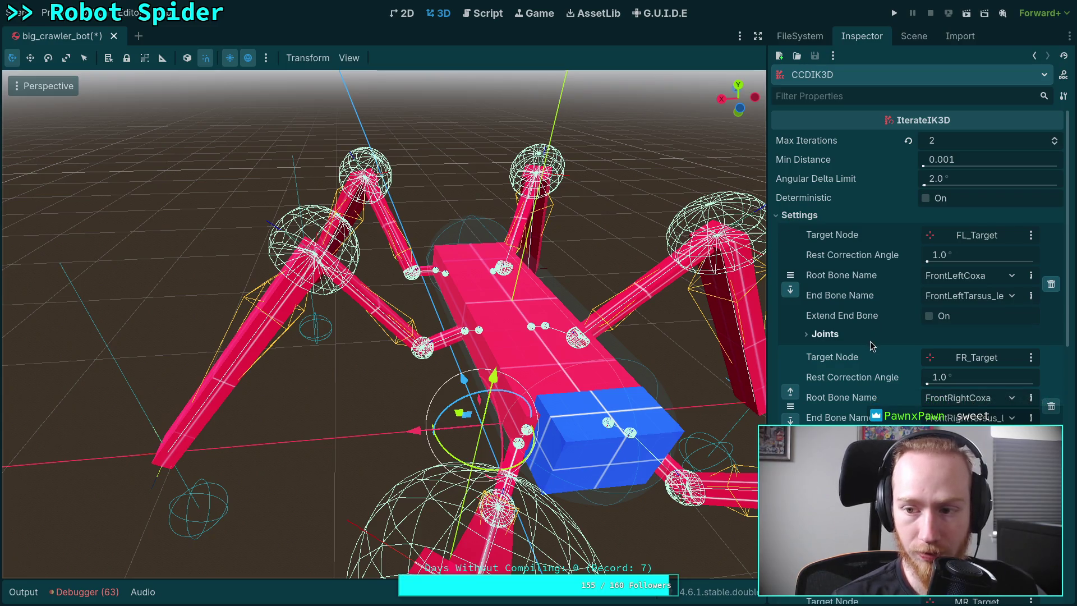
Step: Lower ML_Target's rest correction angle to 0.0 and test-move the target, cancelling the move
scroll(894, 359, down, 3)
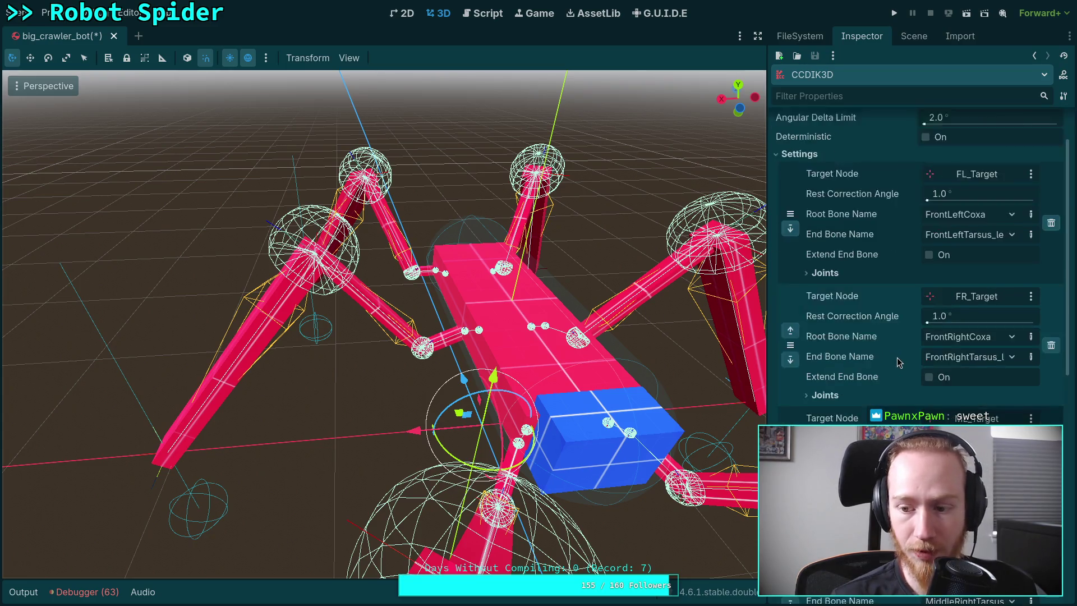
drag(954, 318, 898, 328)
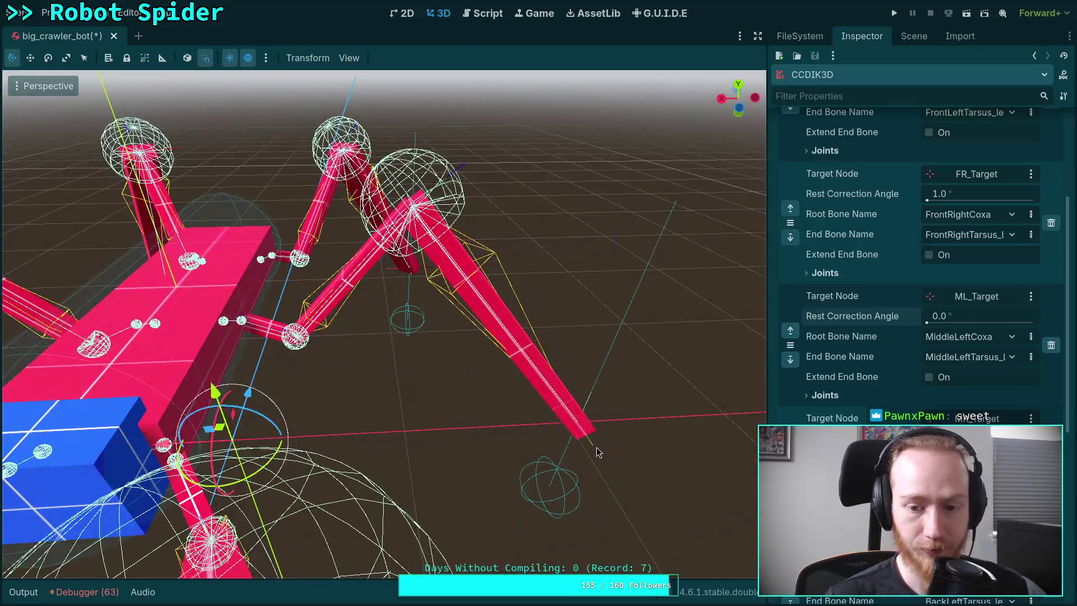
click(558, 424)
mouse_move(558, 424)
mouse_down()
mouse_move(505, 379)
mouse_move(399, 514)
mouse_move(230, 432)
mouse_move(504, 429)
mouse_up()
right_click(504, 429)
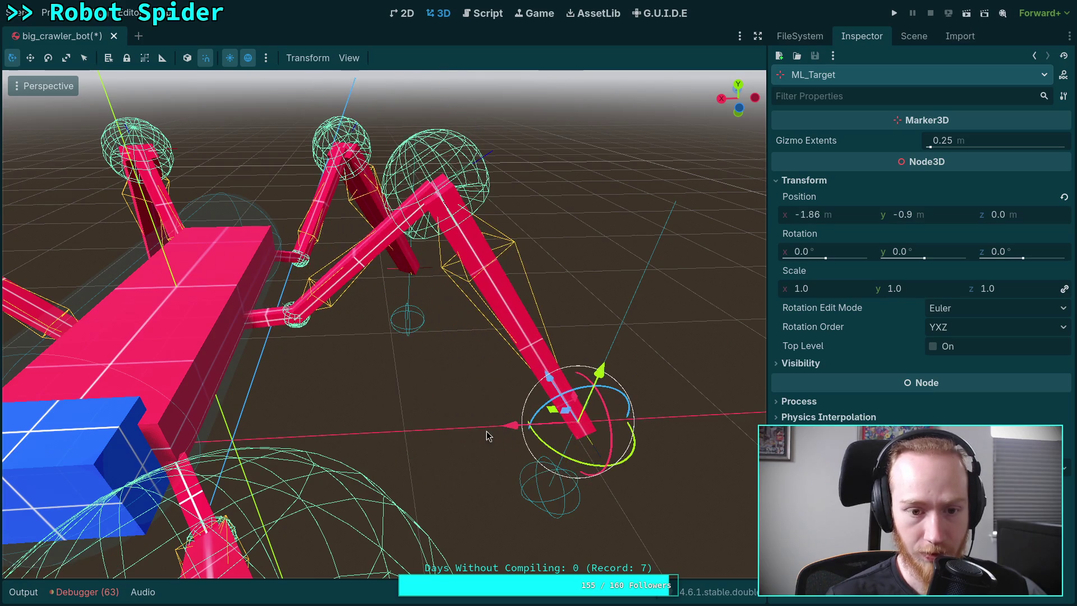
scroll(477, 338, down, 2)
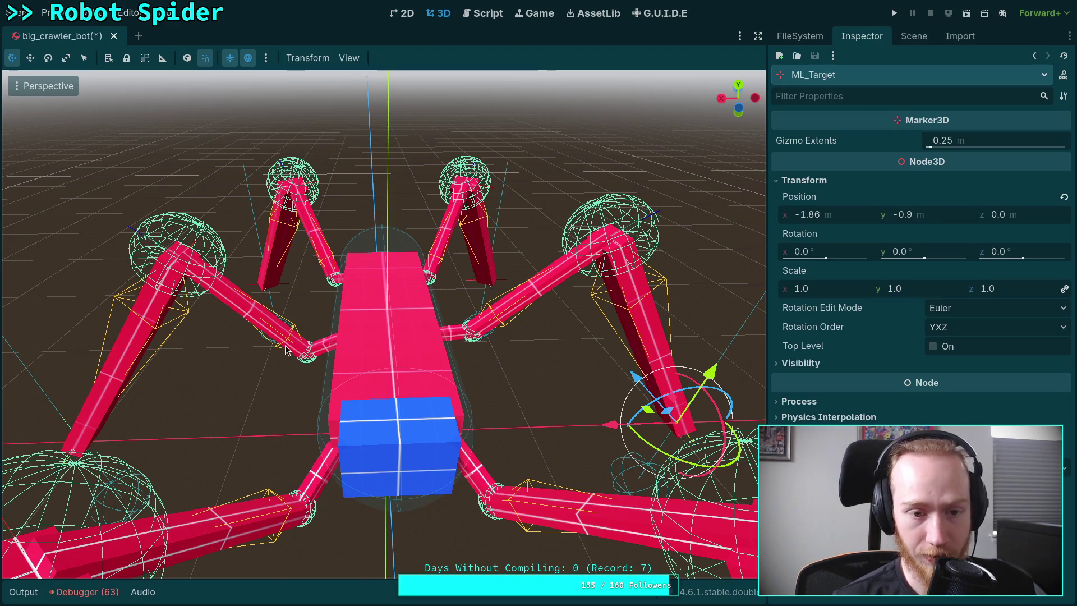
mouse_move(481, 424)
mouse_down()
mouse_move(427, 404)
mouse_move(364, 337)
mouse_move(404, 359)
mouse_move(370, 311)
mouse_up()
click(906, 36)
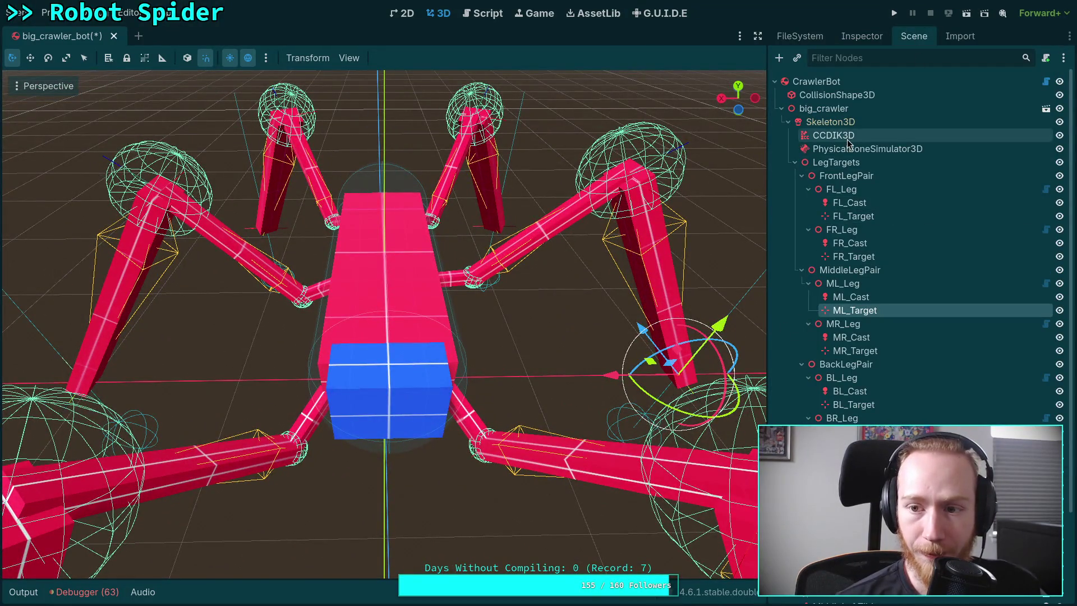
Step: Set ML_Target's rest correction angle in CCDIK3D back to 1.0
click(833, 135)
click(867, 40)
click(967, 318)
text(1)
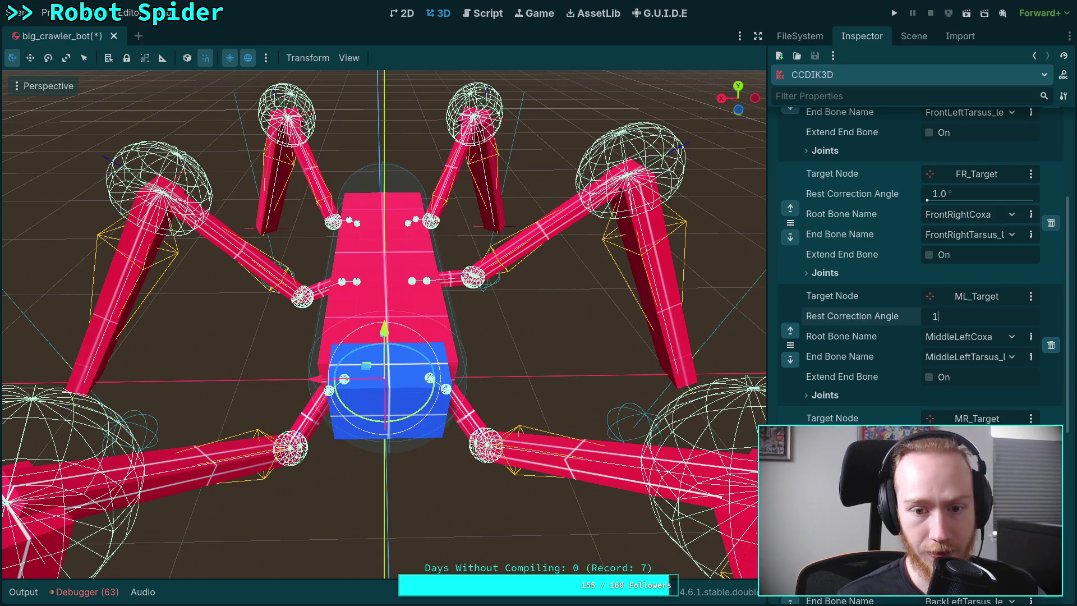
key(Return)
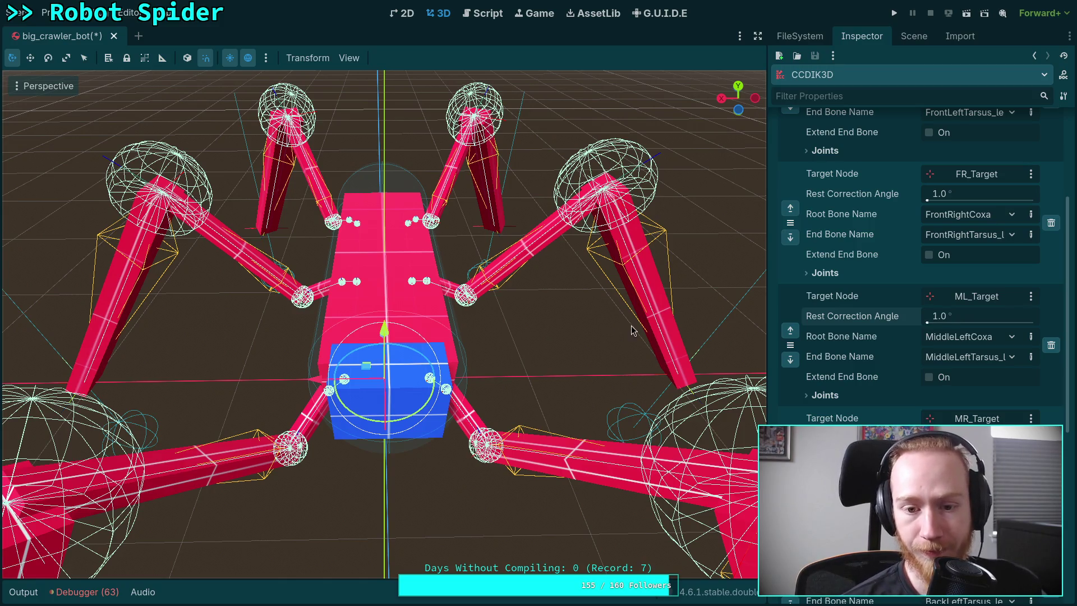
Step: Turn off the CCDIK3D modifier's Active option and save the scene
click(604, 330)
click(914, 36)
click(836, 136)
click(863, 37)
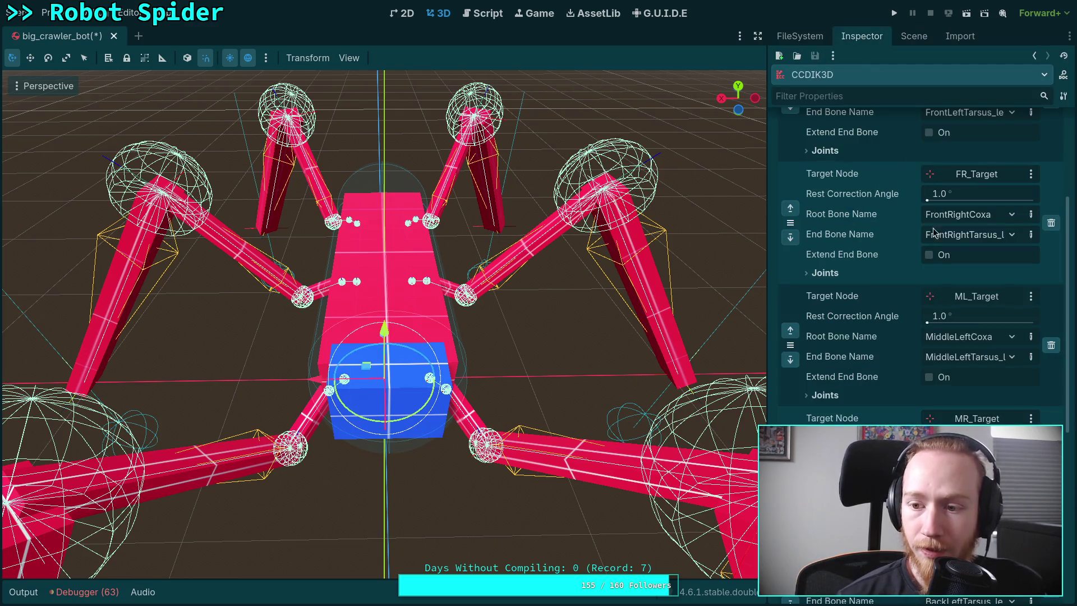
click(796, 216)
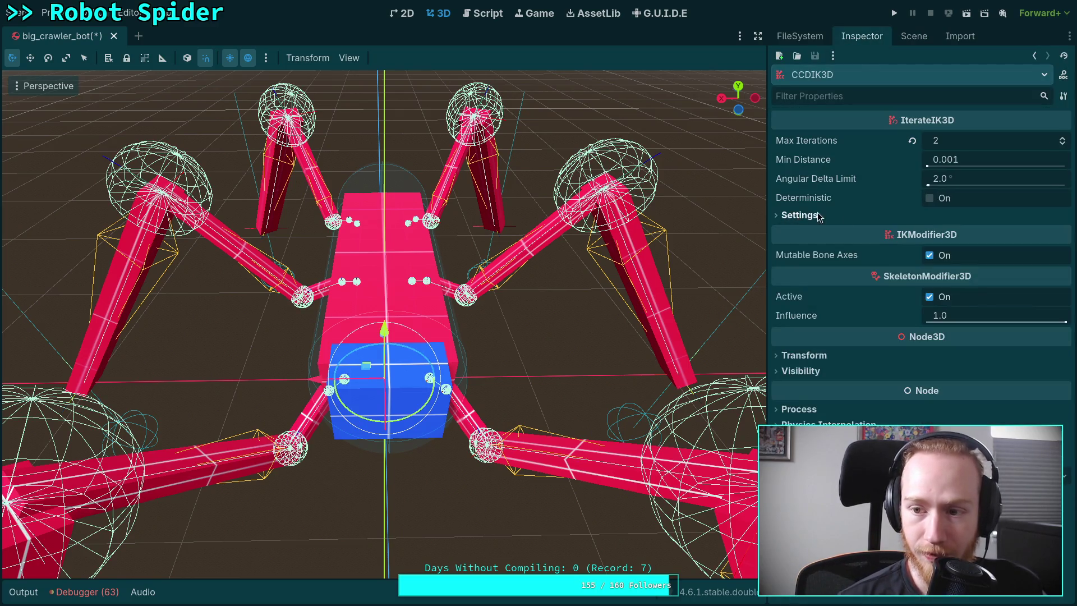
click(930, 298)
key(ctrl+s)
Step: Select the PhysicalBoneSimulator3D node, then switch back to the browser
click(914, 36)
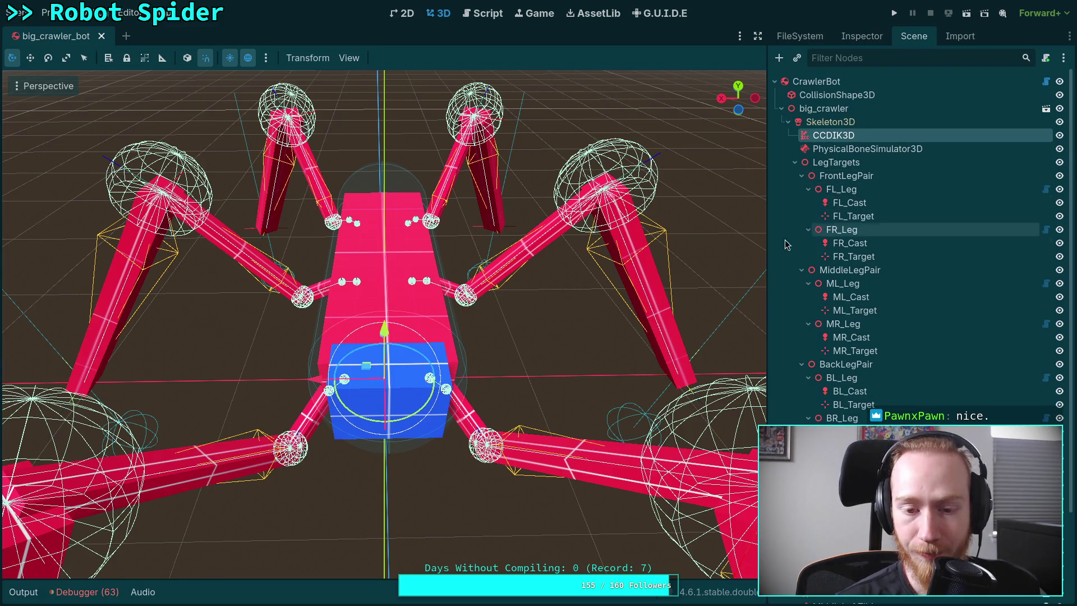
click(864, 149)
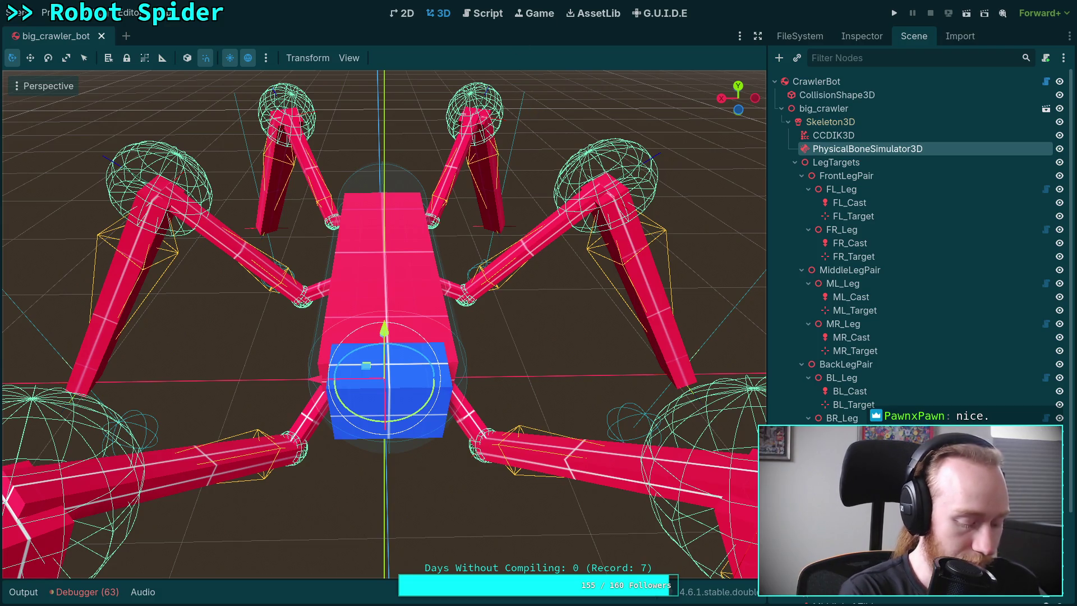
key(alt+Tab)
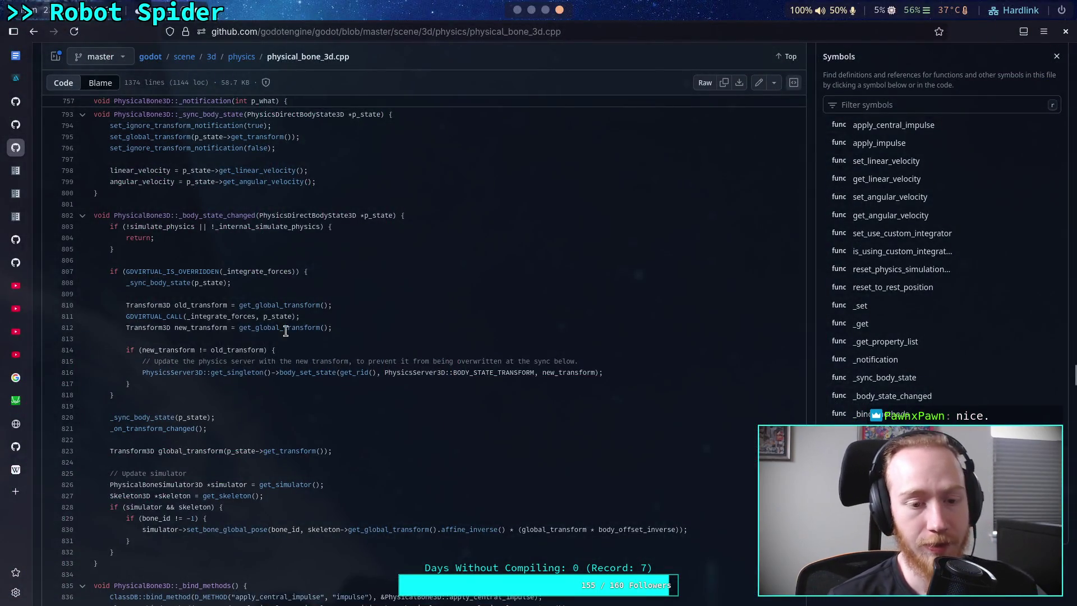
Step: Scroll through physical_bone_3d.cpp's physics code around line 812
click(377, 326)
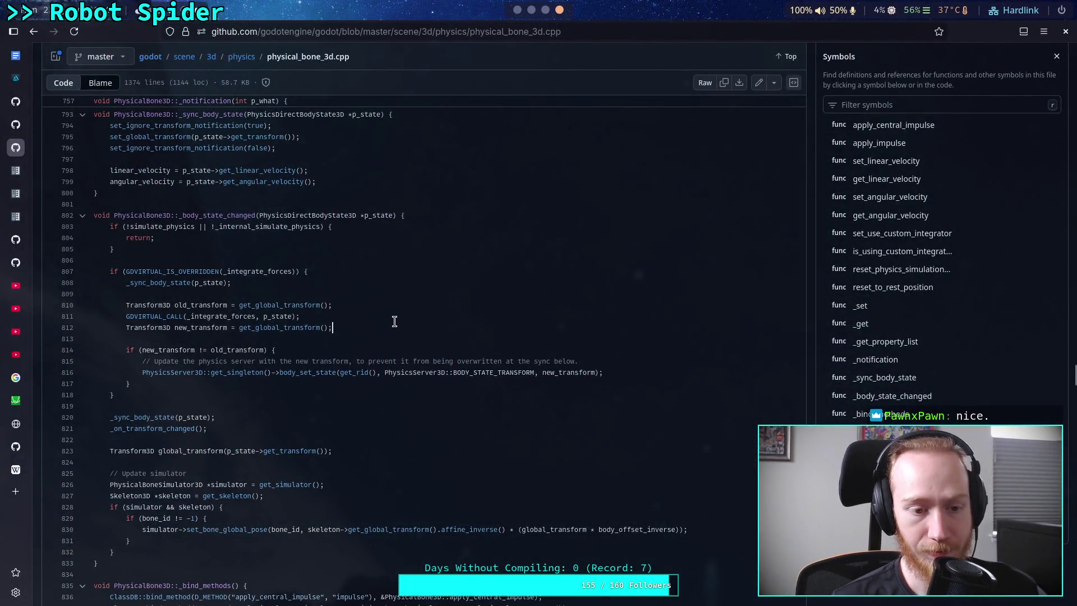
scroll(313, 359, down, 2)
scroll(316, 352, up, 2)
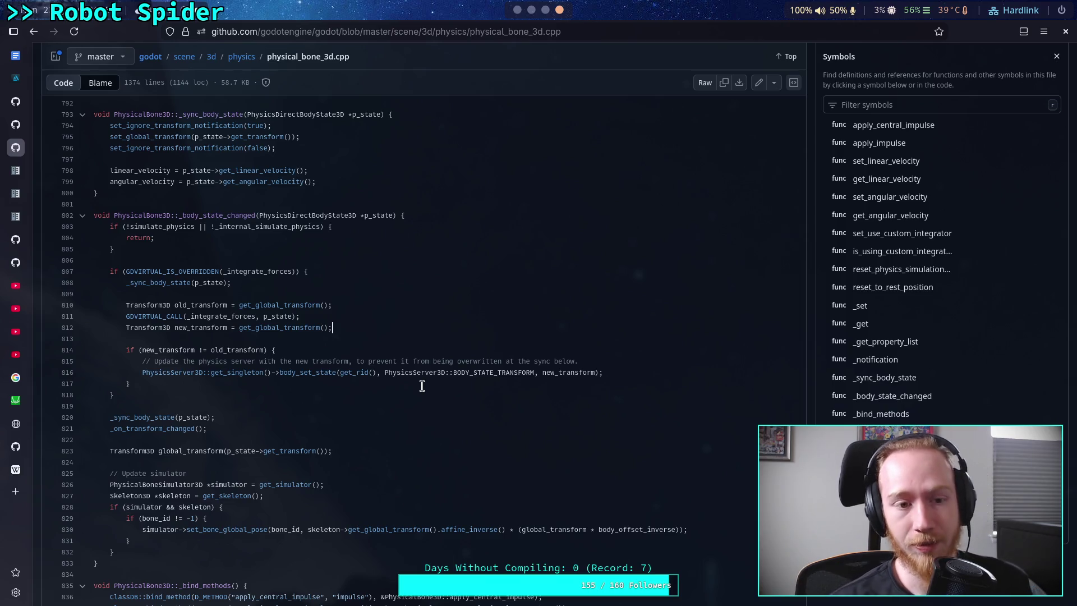
scroll(392, 418, down, 4)
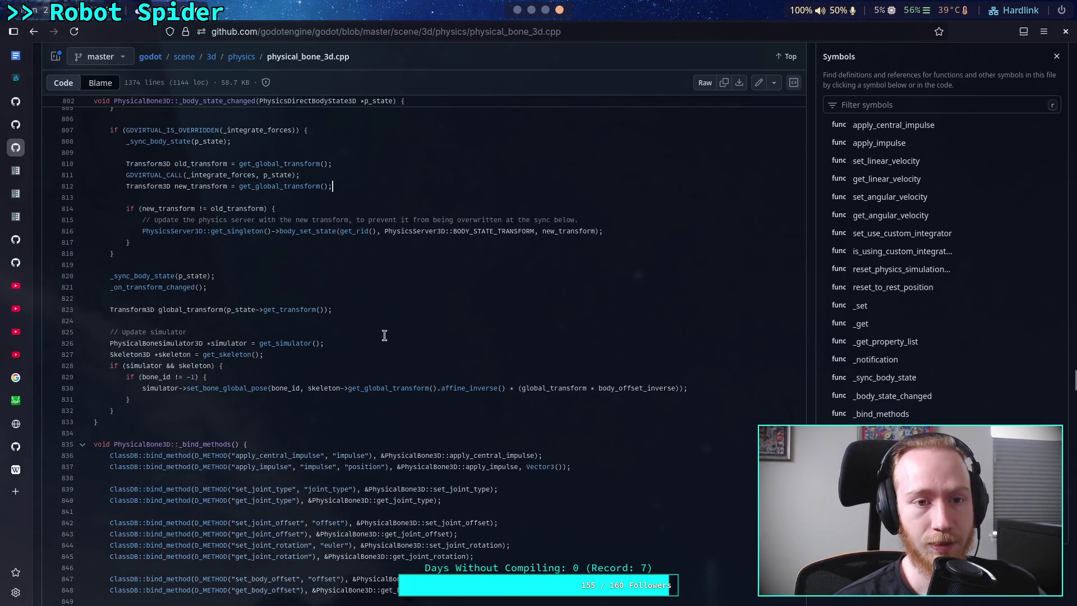
scroll(384, 335, down, 15)
scroll(356, 346, down, 16)
scroll(359, 346, down, 8)
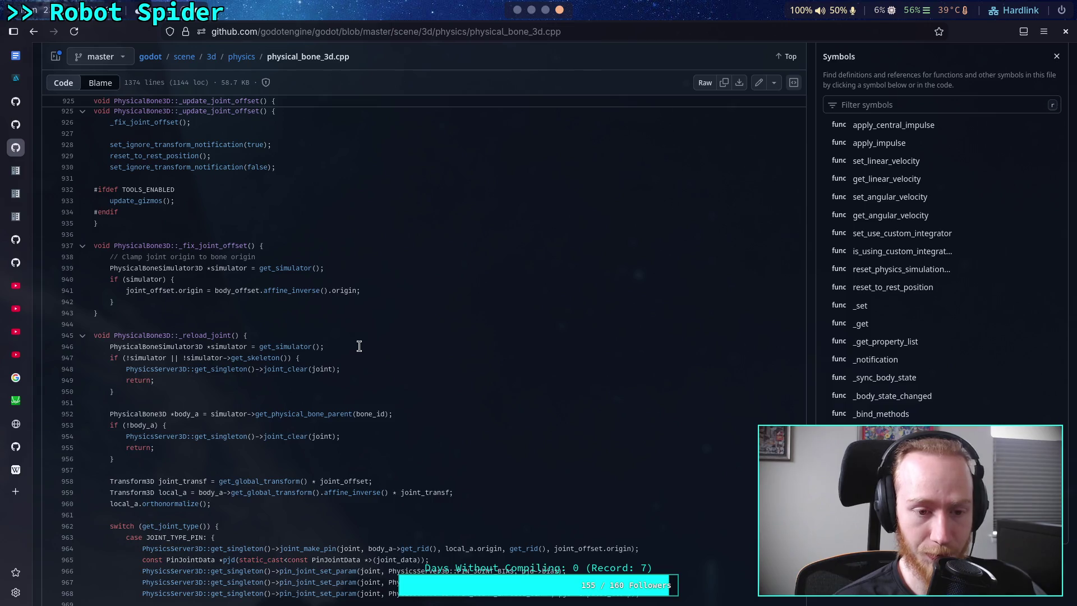
scroll(359, 346, down, 20)
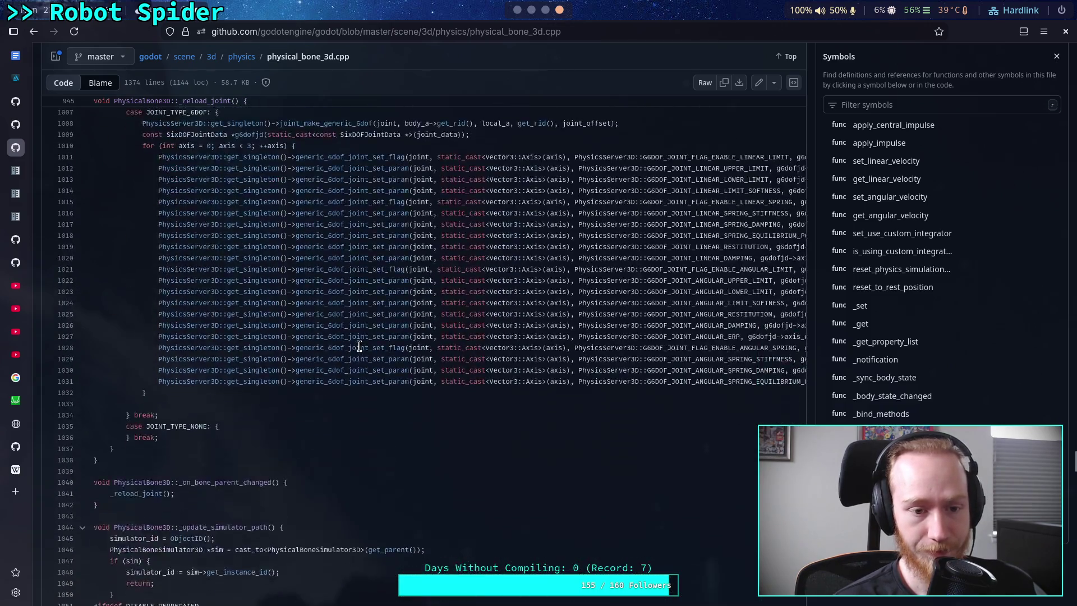
scroll(362, 341, down, 12)
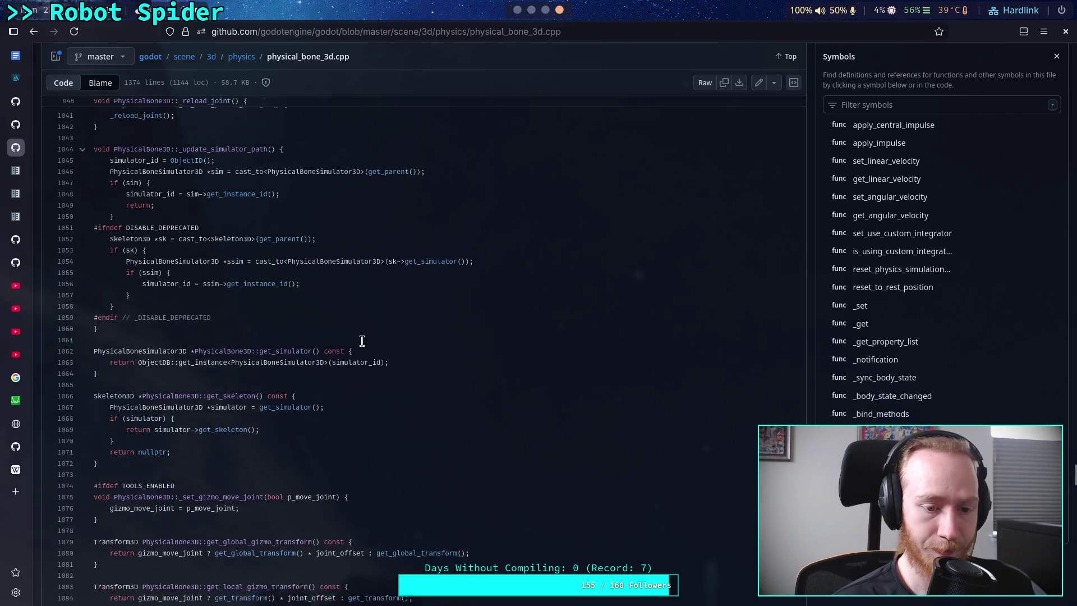
scroll(361, 342, down, 15)
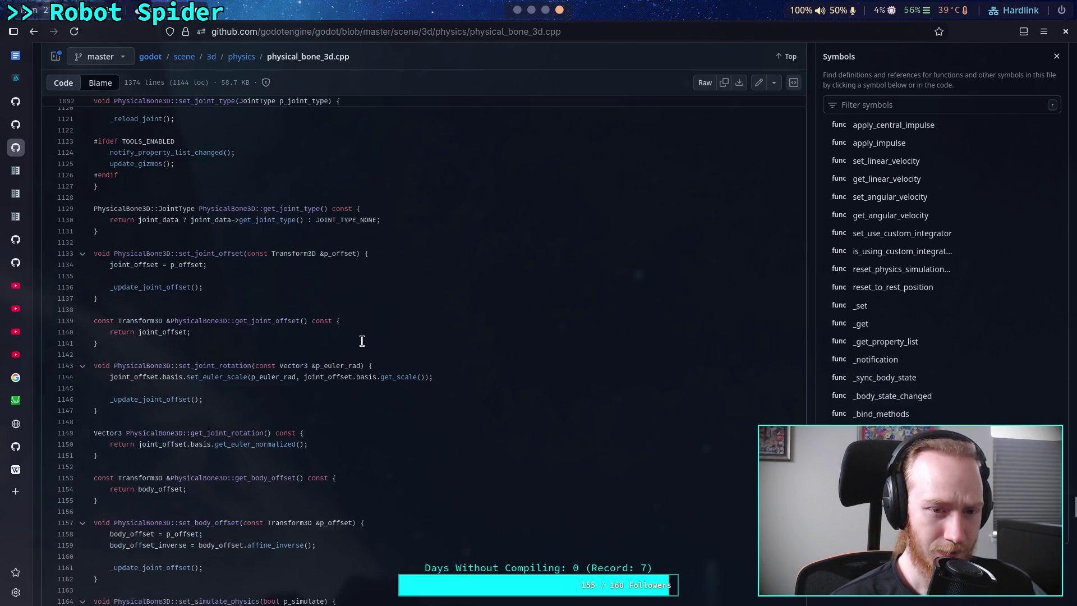
scroll(362, 342, down, 15)
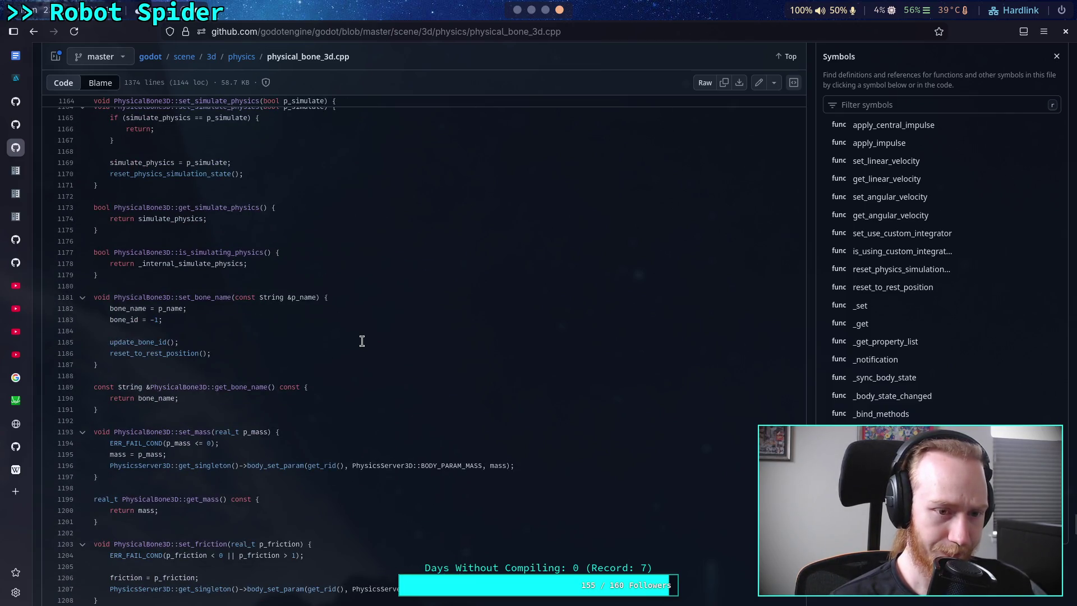
scroll(362, 342, up, 2)
scroll(361, 341, up, 2)
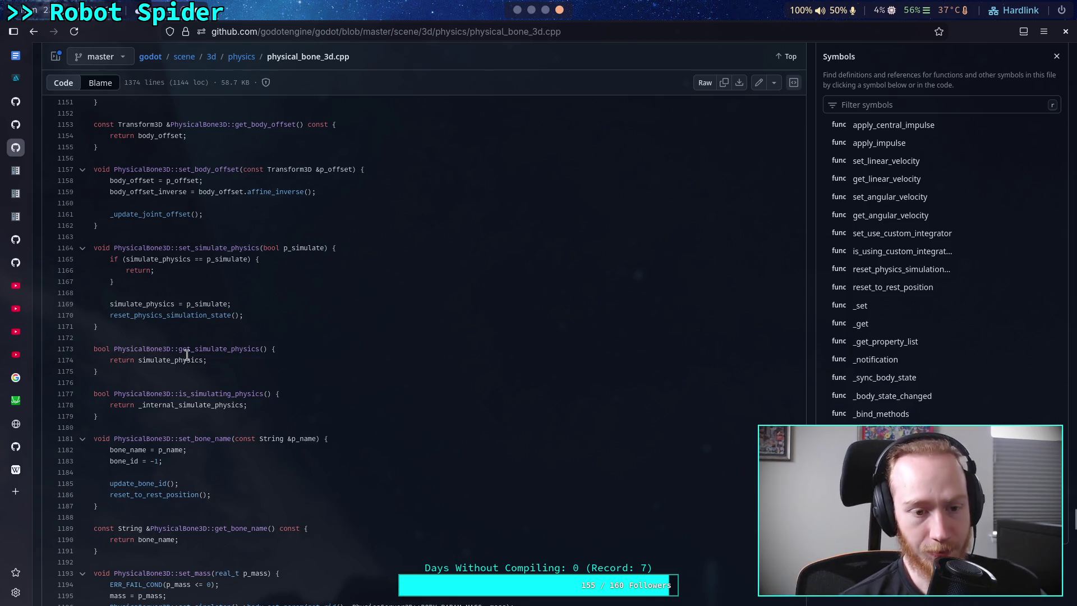
Step: Scroll back up the code and search the page for 'reset_physics'
scroll(196, 350, down, 10)
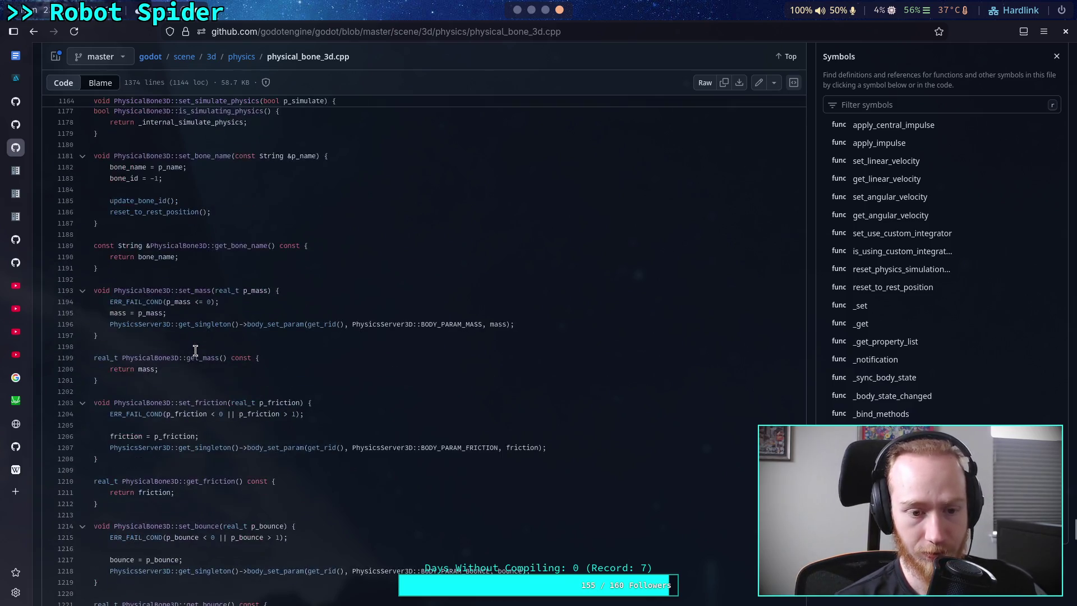
scroll(148, 350, down, 15)
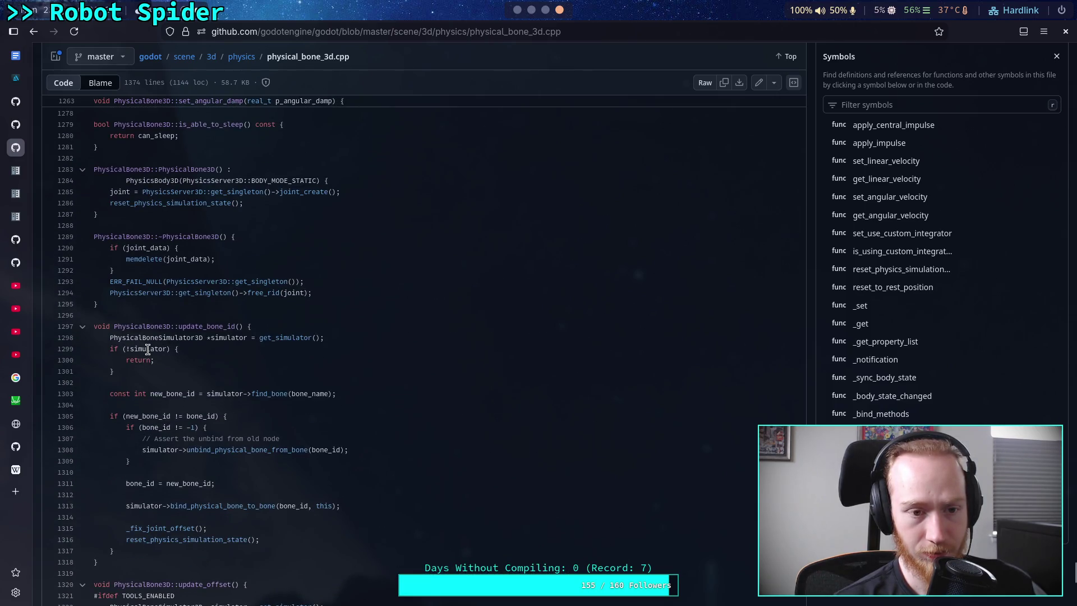
scroll(148, 349, up, 6)
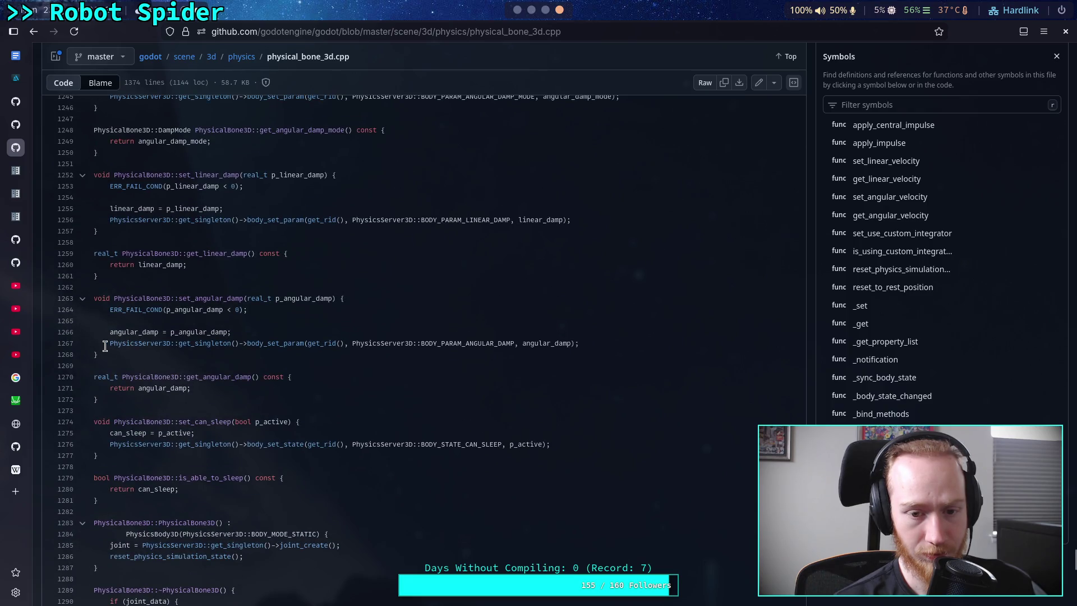
scroll(105, 346, up, 18)
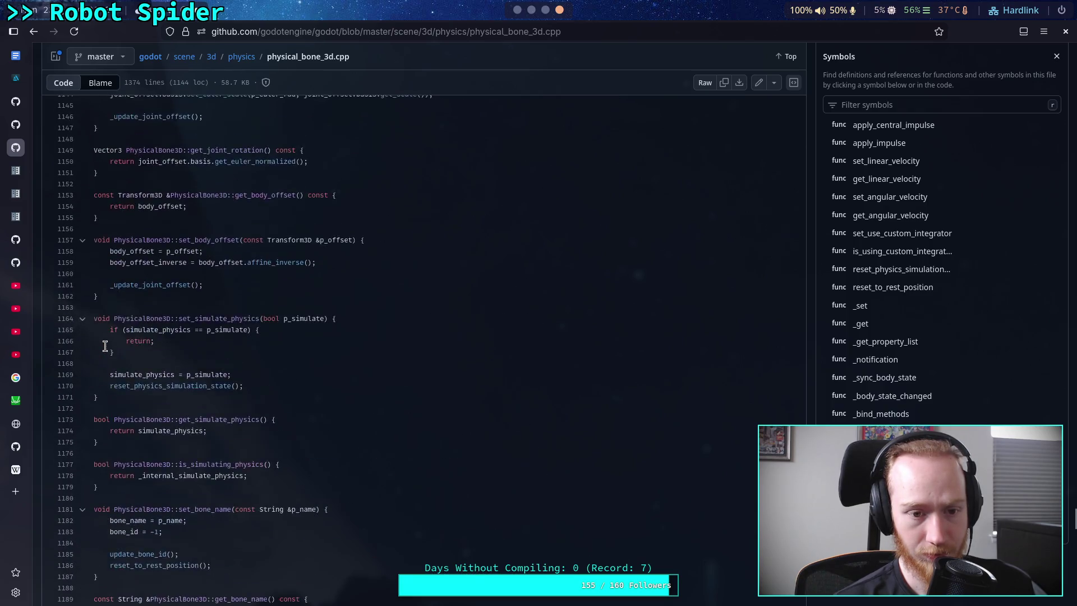
scroll(105, 346, up, 6)
scroll(105, 346, up, 10)
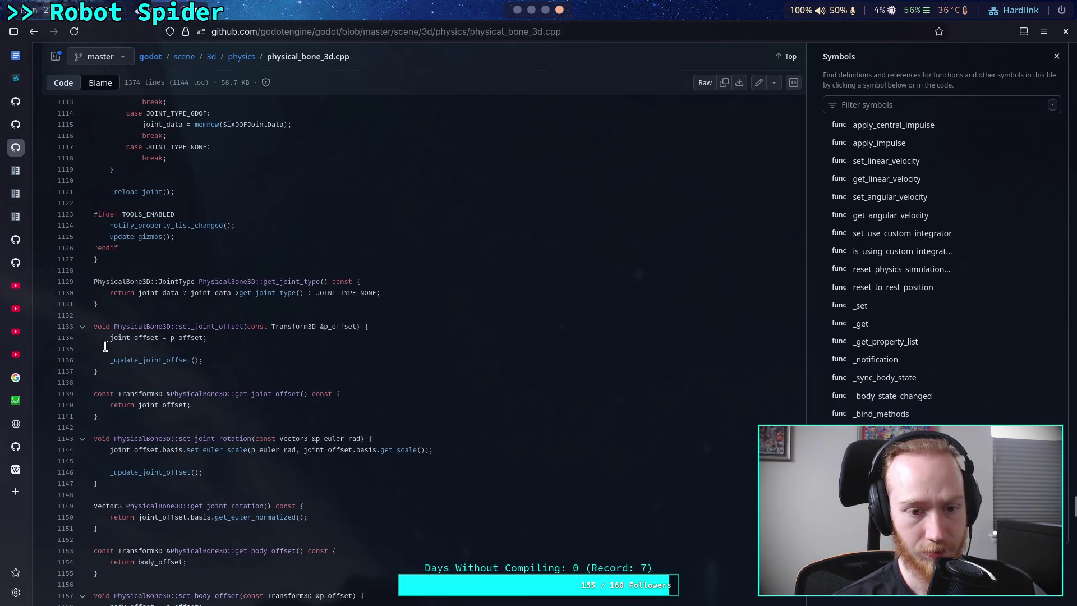
scroll(105, 346, up, 6)
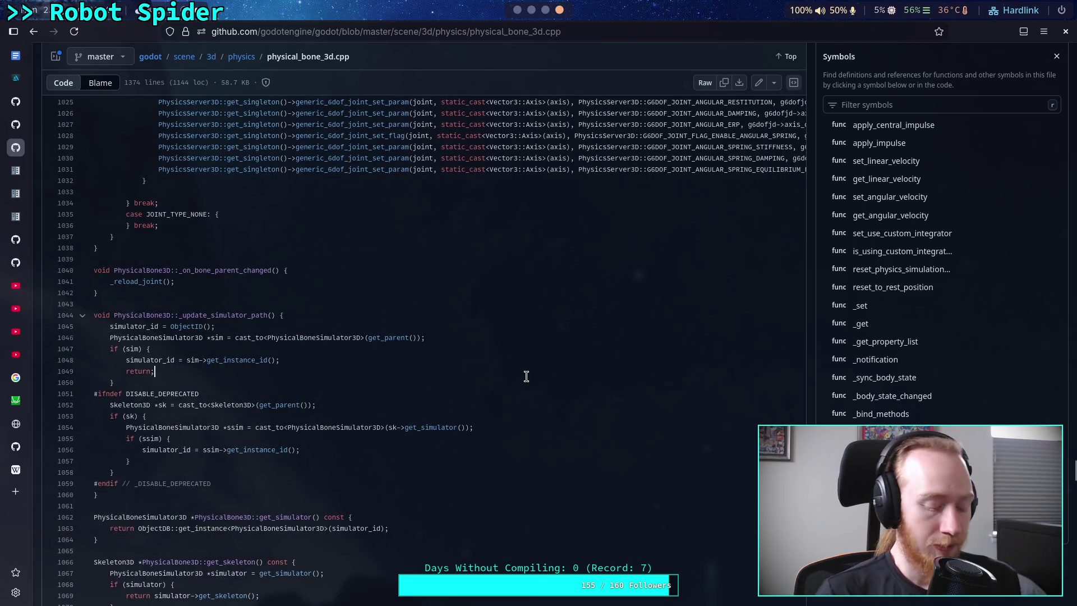
key(ctrl+f)
text(reset)
text(-)
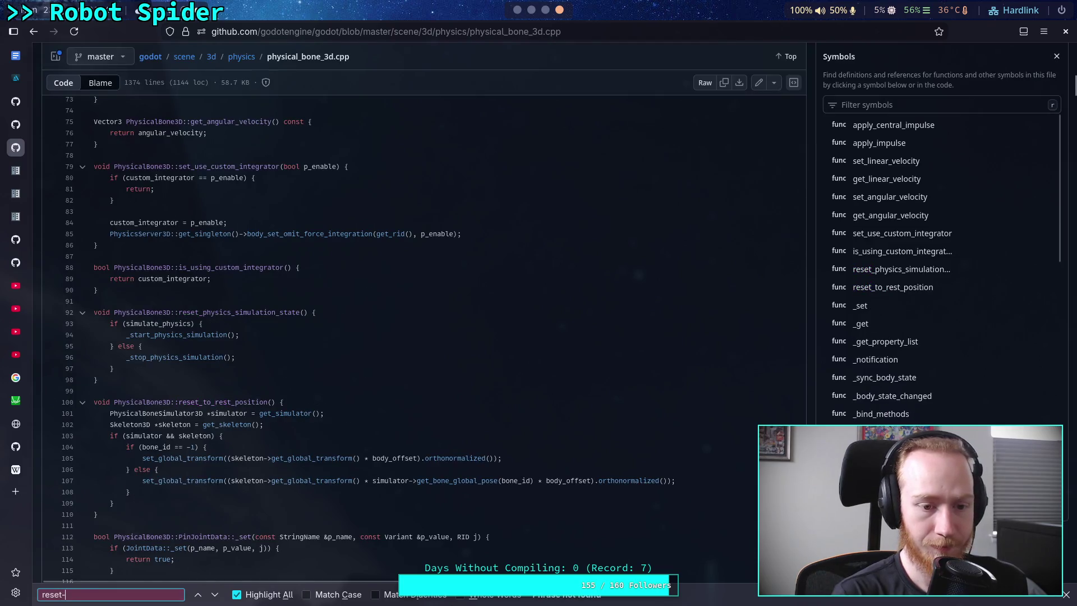
key(BackSpace)
text(_physics)
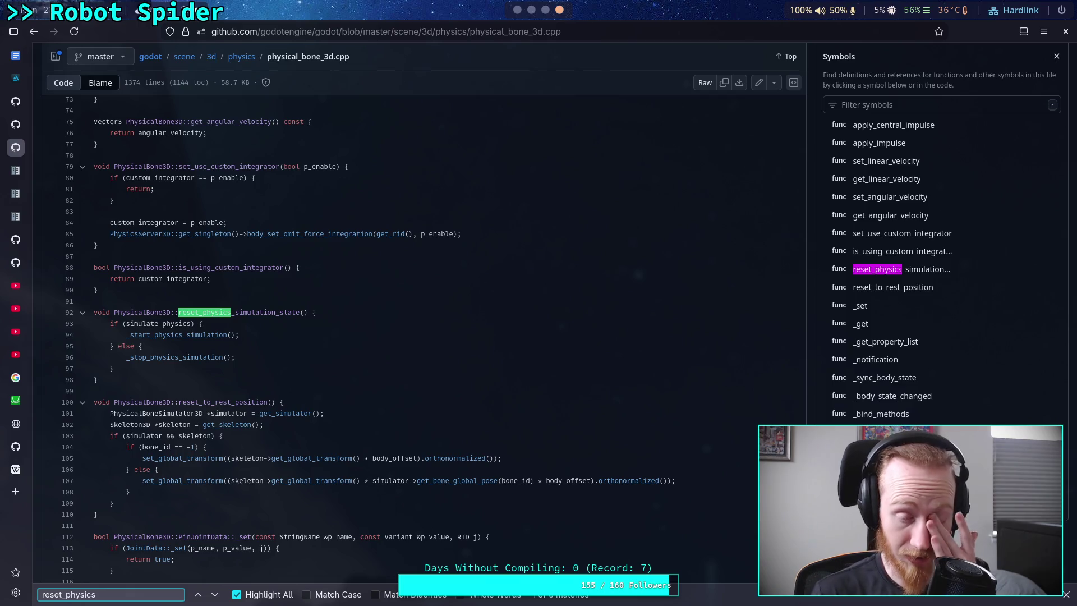
Step: Step through every 'reset_physics' match, wrapping back to the first one
key(Return)
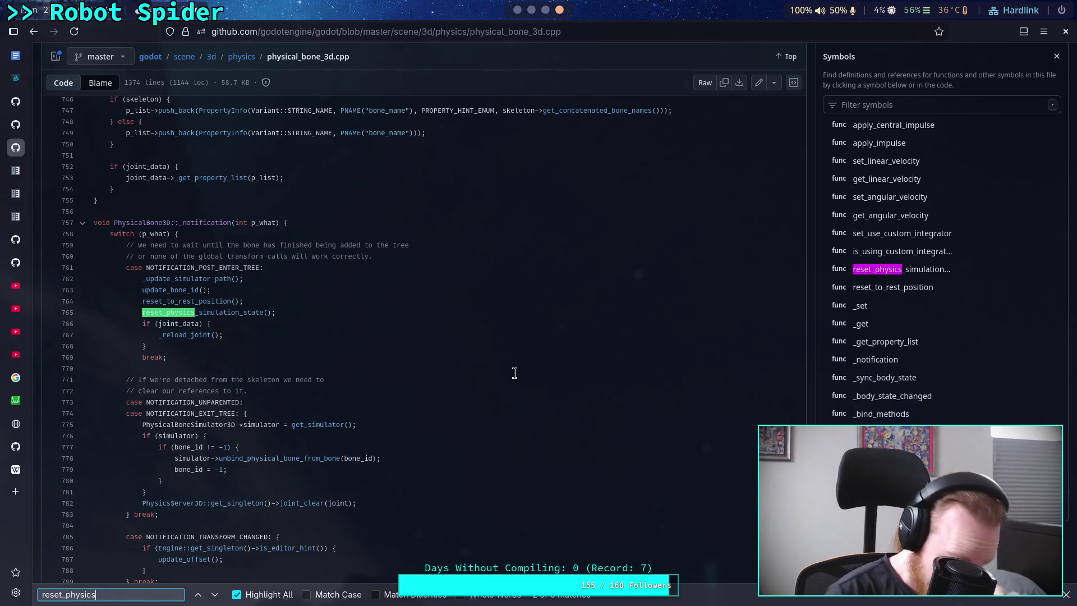
click(215, 594)
click(215, 596)
click(216, 598)
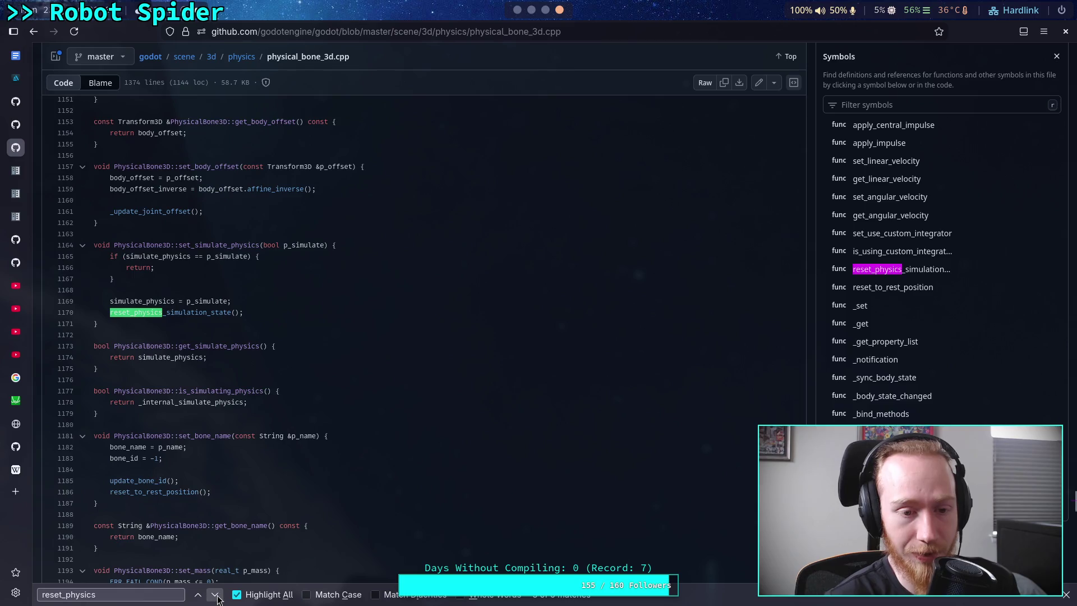
click(215, 595)
click(215, 594)
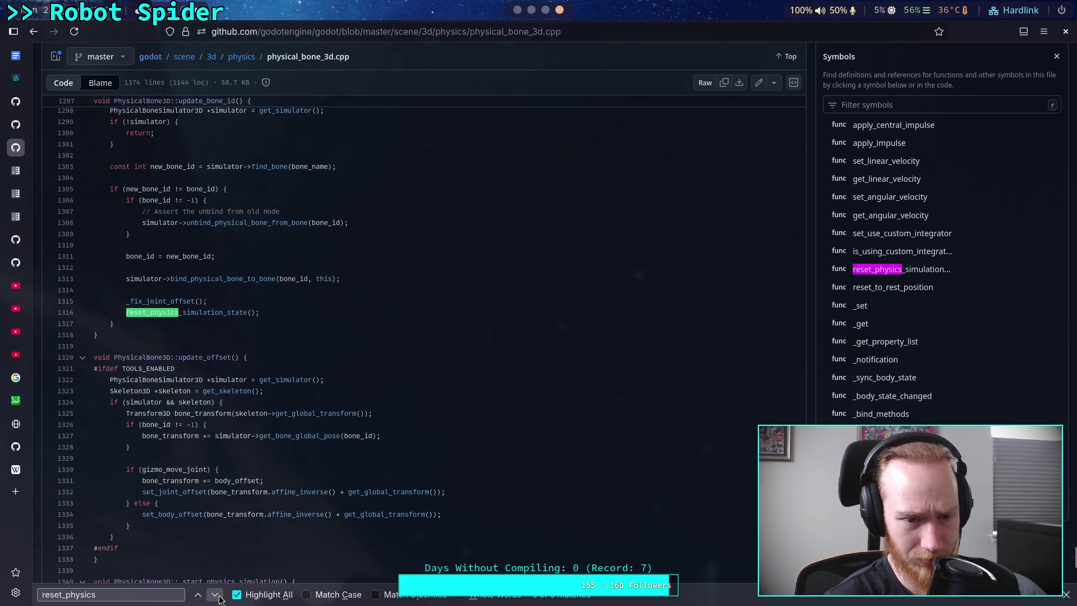
click(216, 595)
click(222, 597)
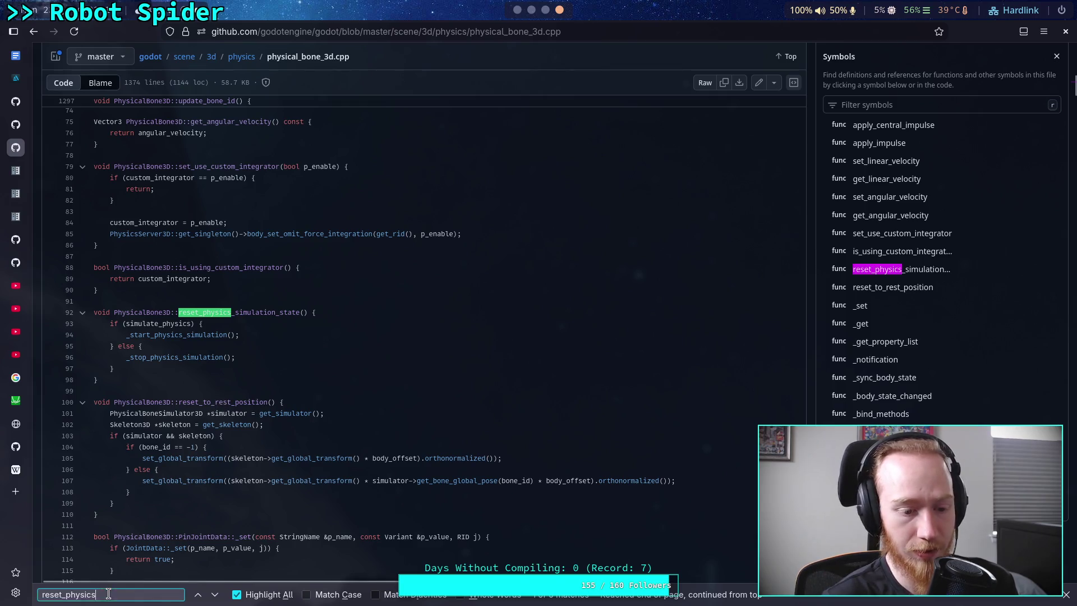
Step: Search '_start_physics' to land on the _start_physics_simulation function at line 1340
key(ctrl+f)
text(_start)
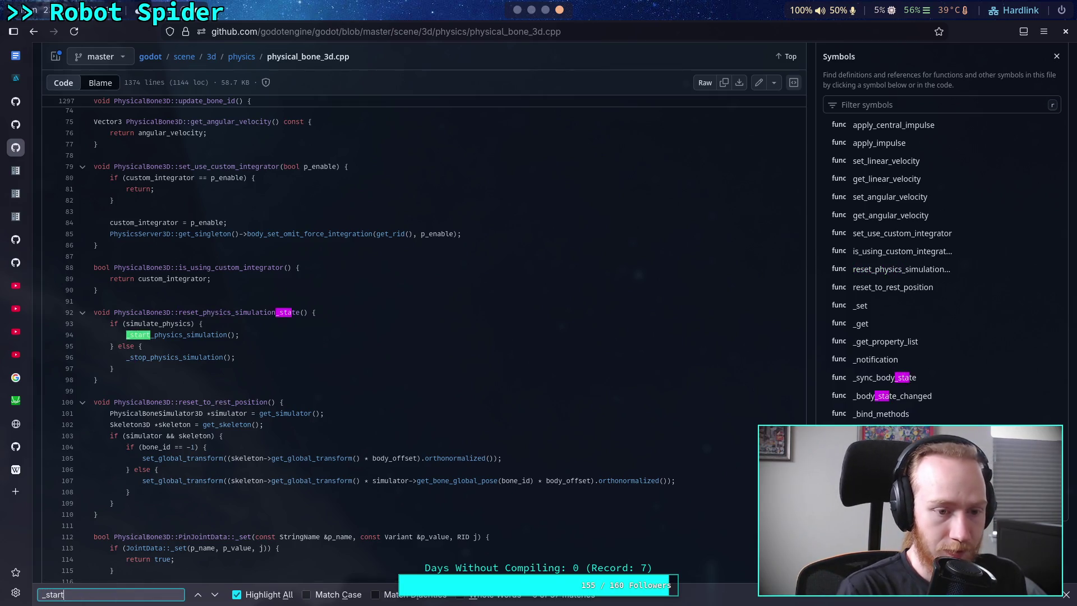
text(_ph)
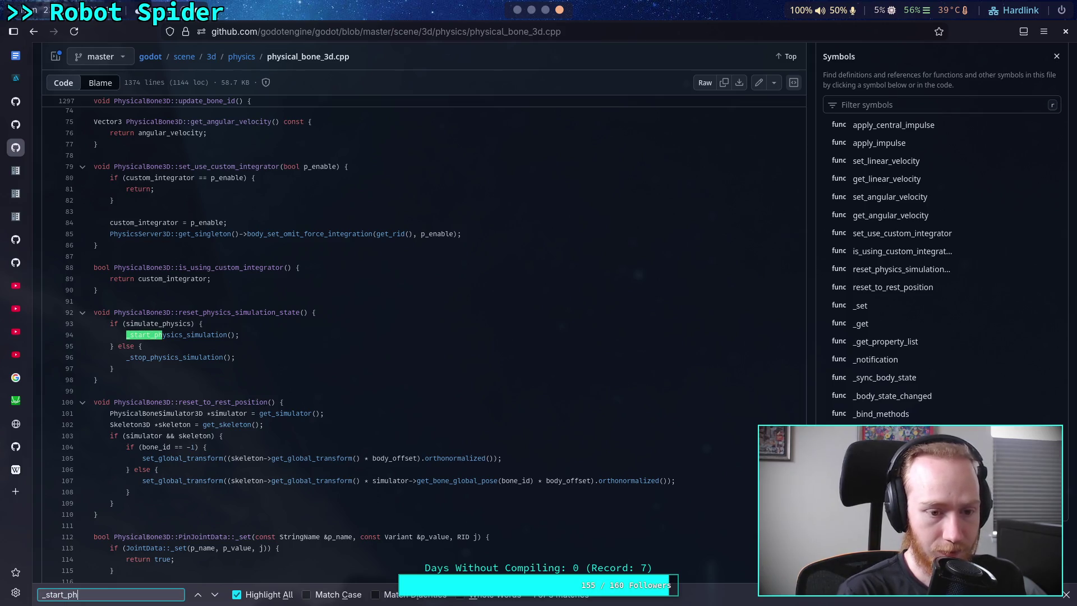
text(ysics)
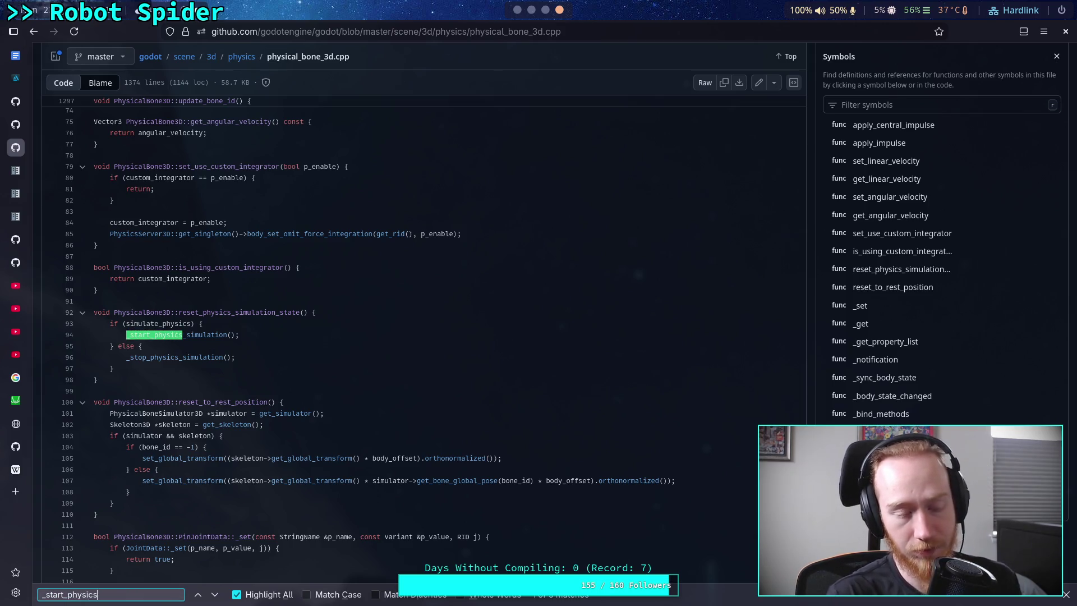
click(216, 596)
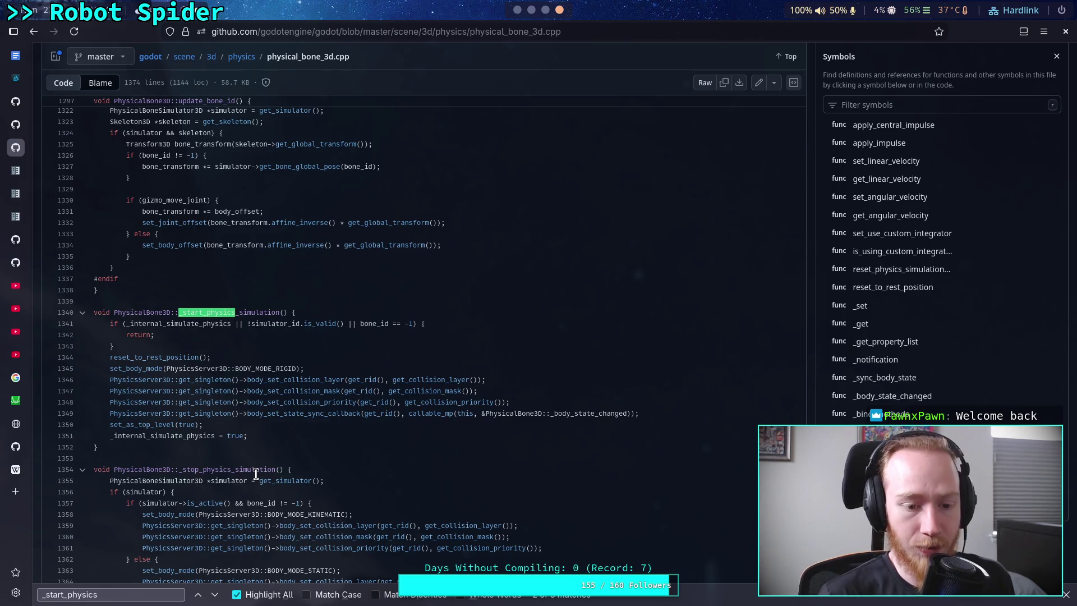
Step: List reset_to_rest_position's definition and references in the Symbols panel, then leave the browser
scroll(292, 398, up, 15)
scroll(291, 398, down, 15)
scroll(291, 399, up, 20)
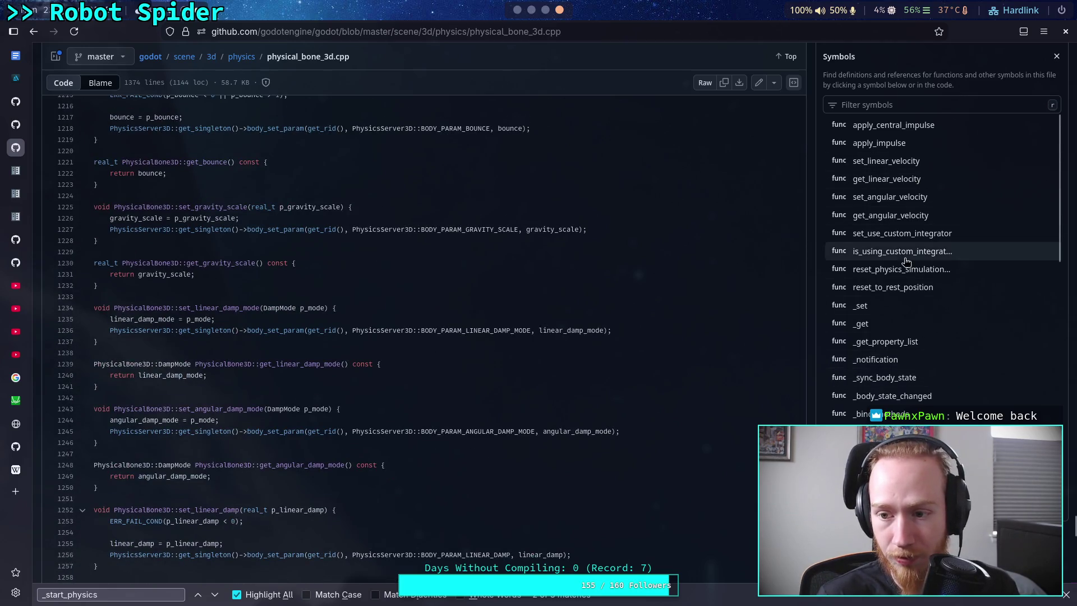
click(897, 287)
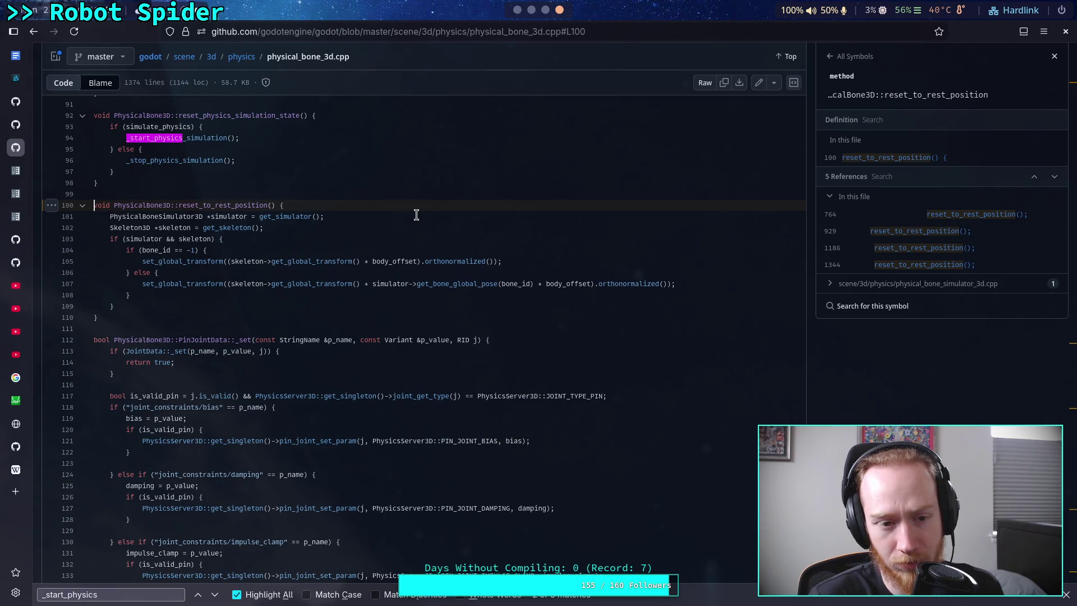
scroll(417, 215, up, 9)
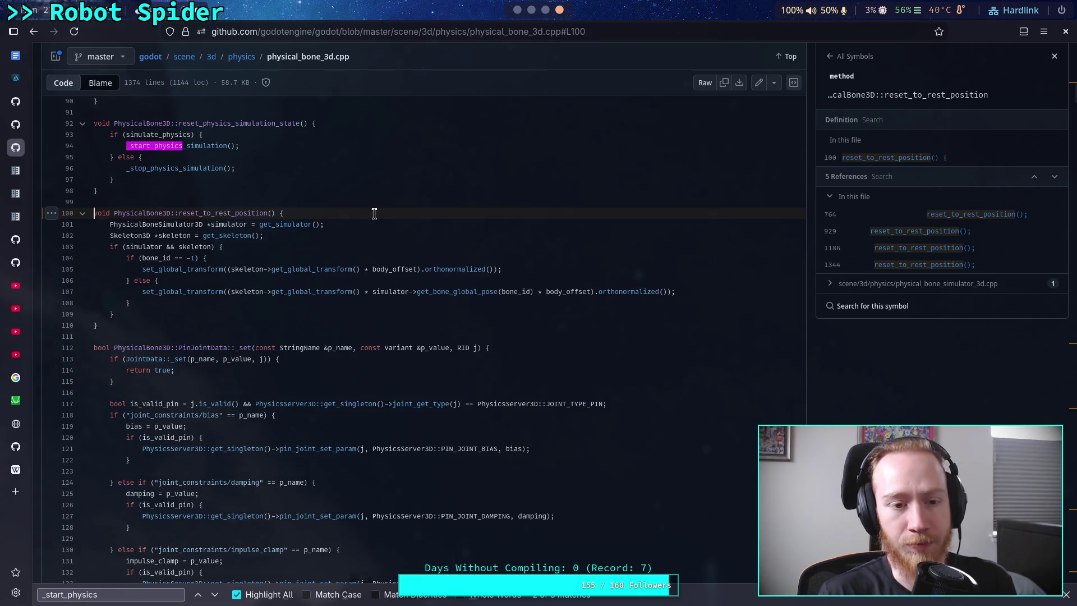
scroll(393, 286, up, 5)
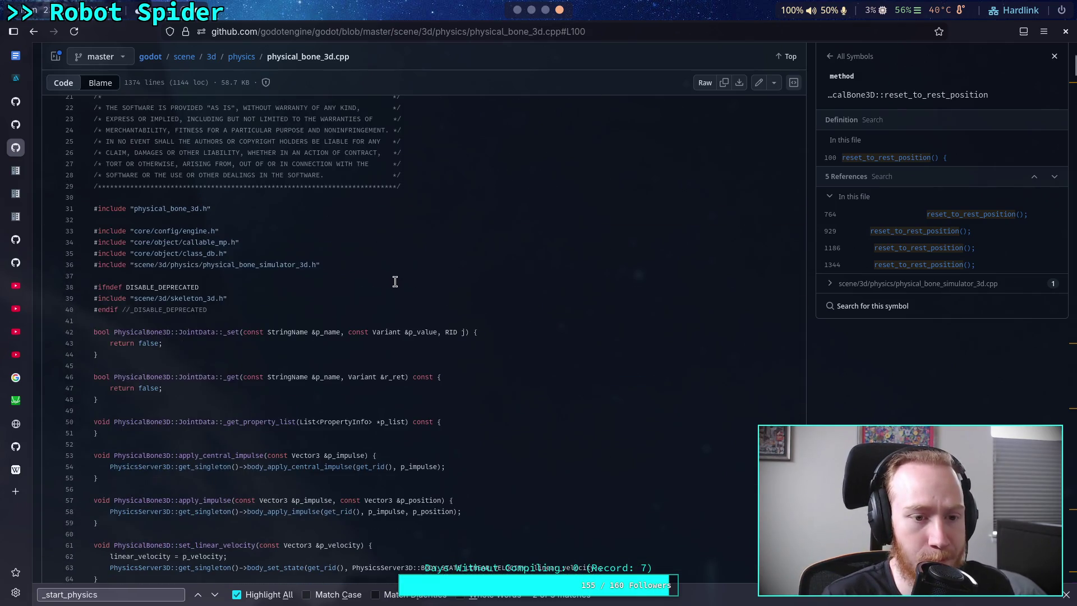
click(546, 10)
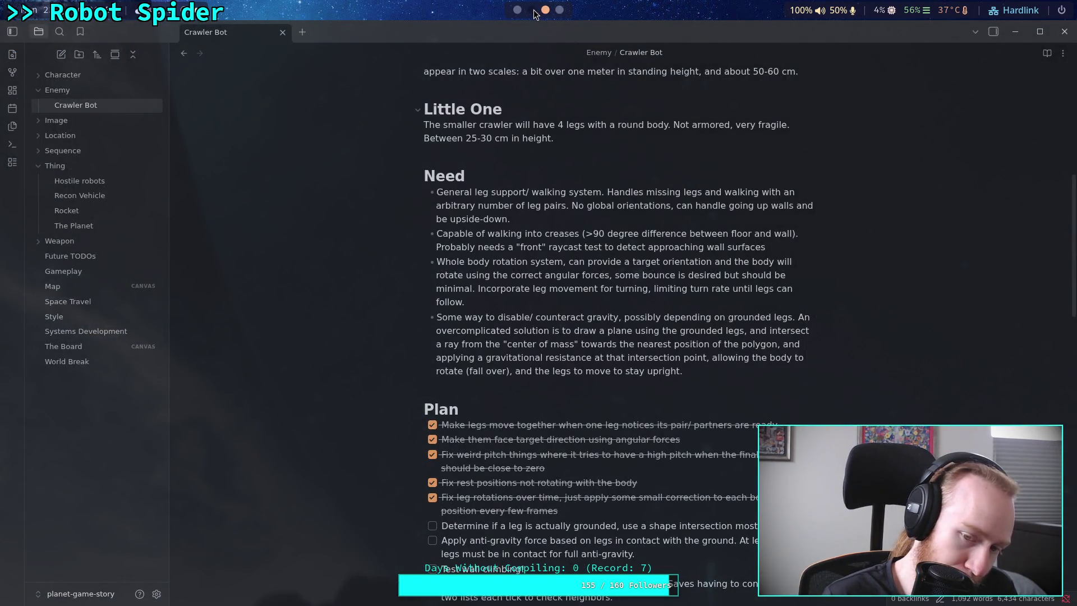
Step: Collapse LegTargets in the Scene dock to show the leg bones, then return to the Crawler Bot note
scroll(535, 14, down, 1)
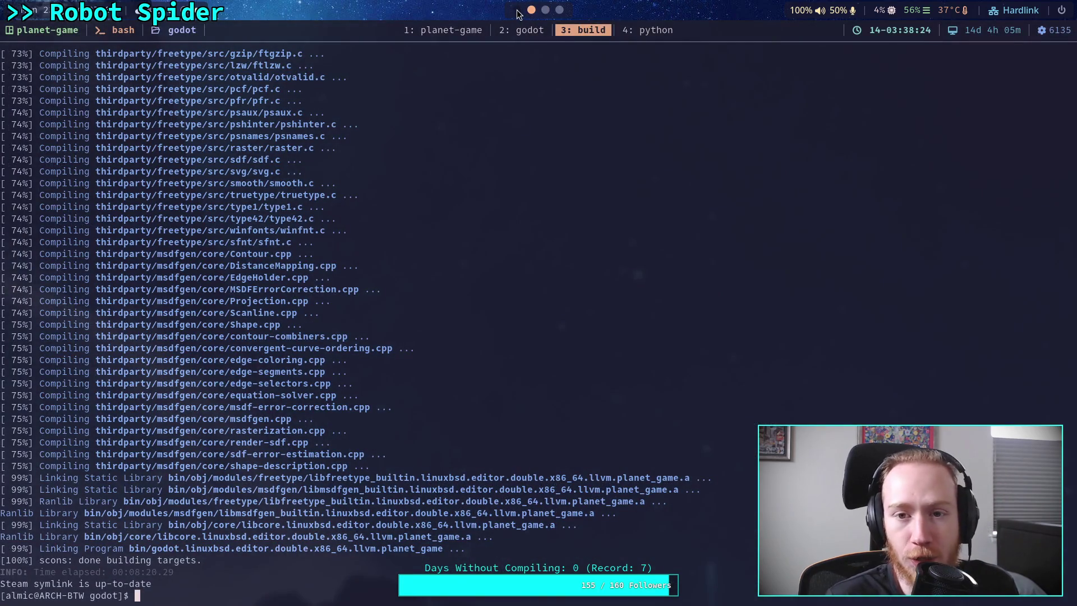
scroll(526, 14, down, 1)
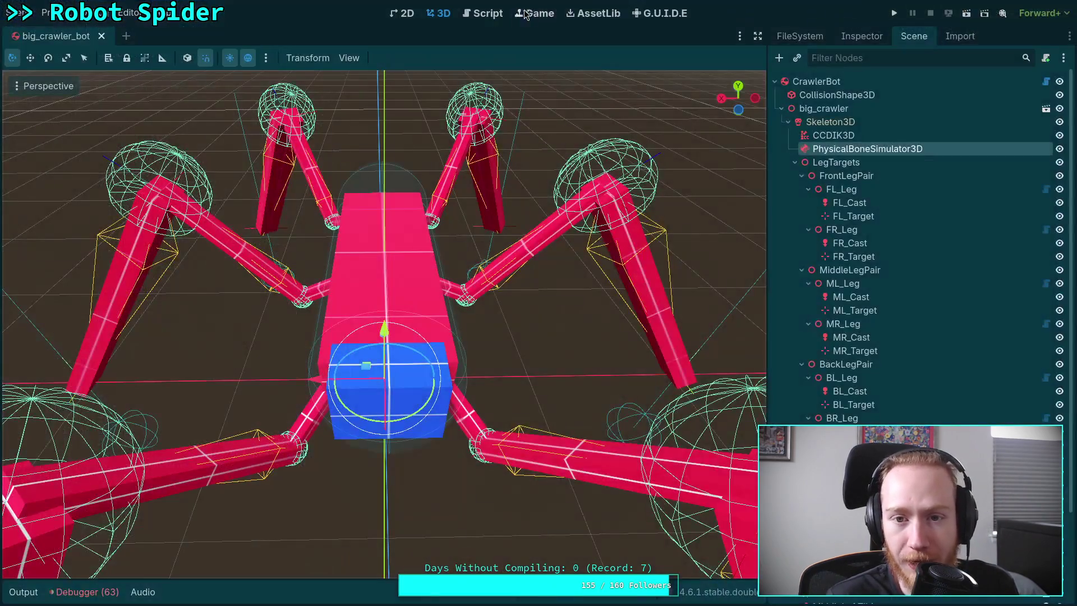
click(794, 163)
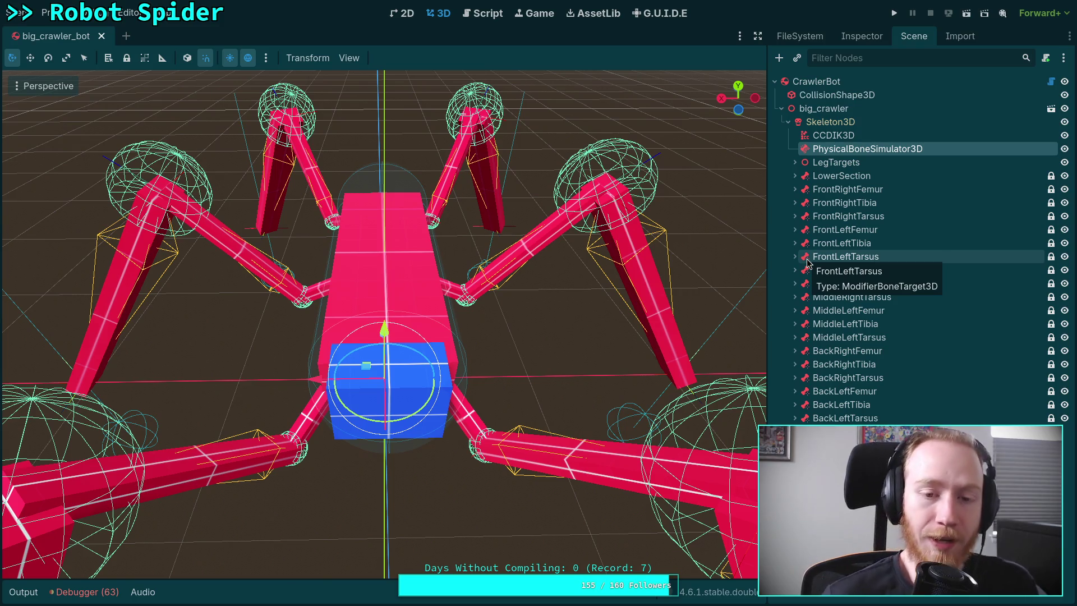
key(super+3)
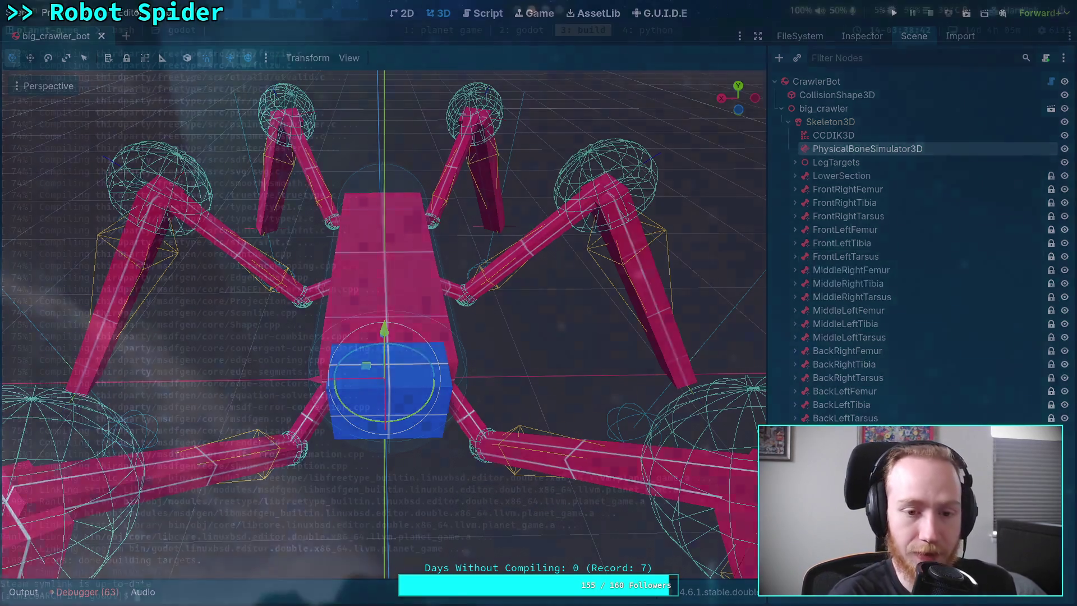
scroll(568, 440, down, 5)
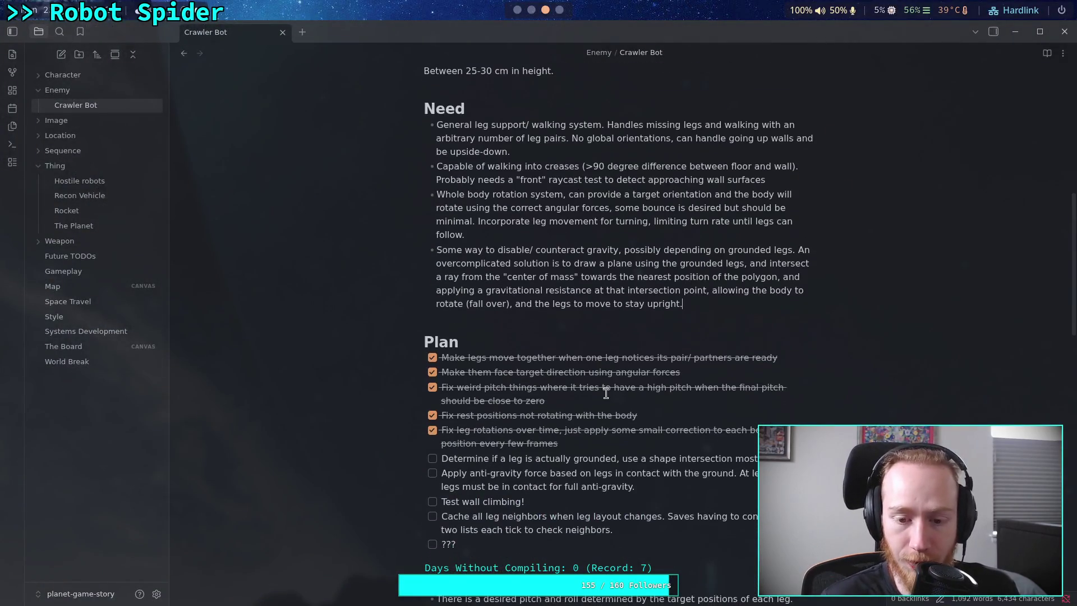
Step: Add a Plan checkbox above Determine reading 'Fix rest transform snapping, should be a'
drag(568, 440, 512, 408)
click(512, 407)
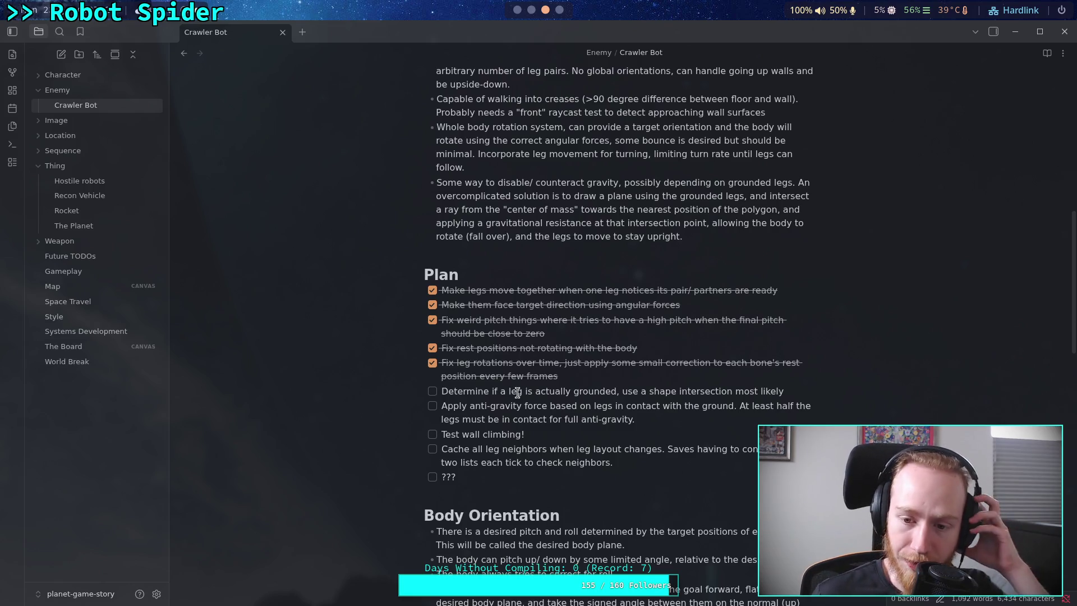
click(445, 391)
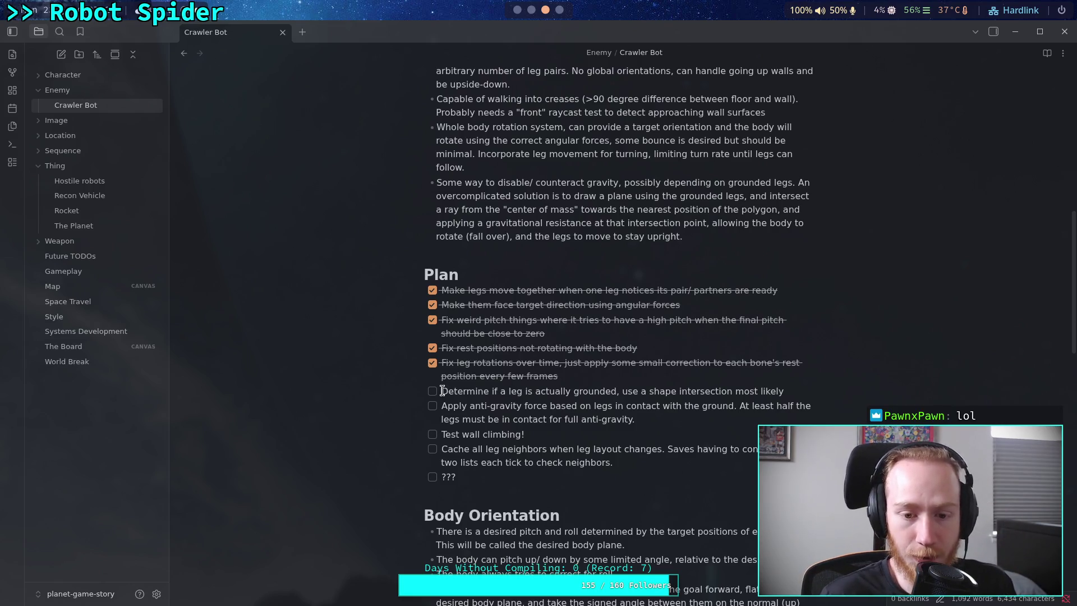
key(Return)
text(Fix )
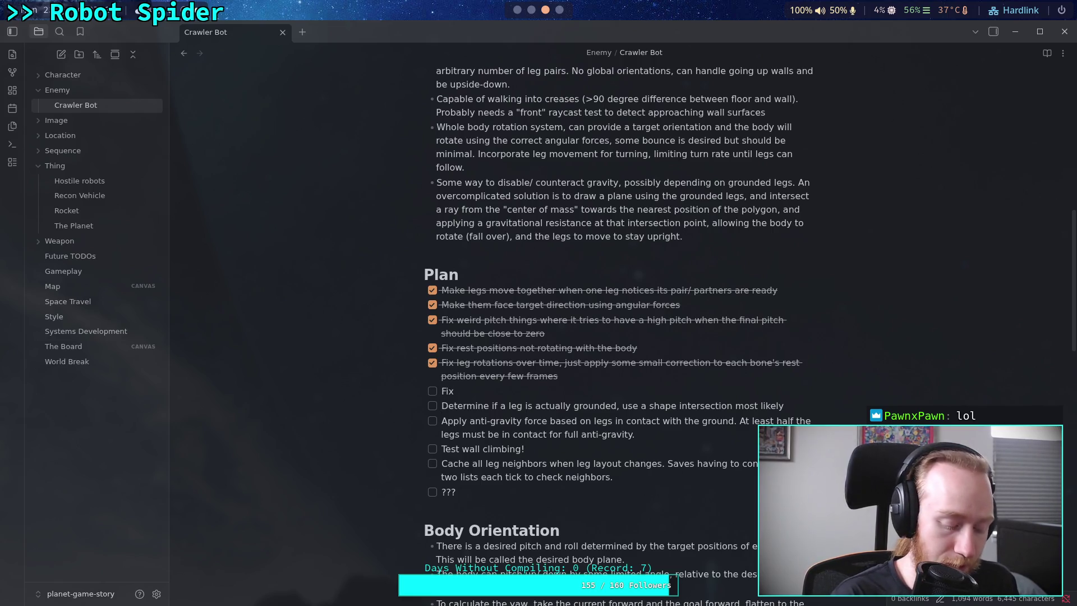
text(rest)
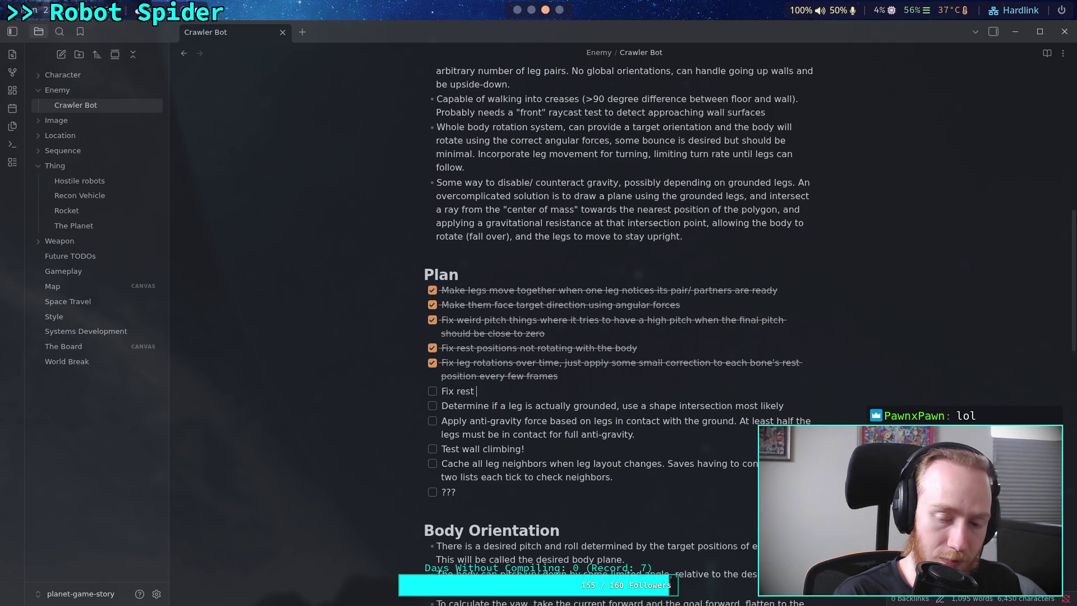
text( transform snapping, )
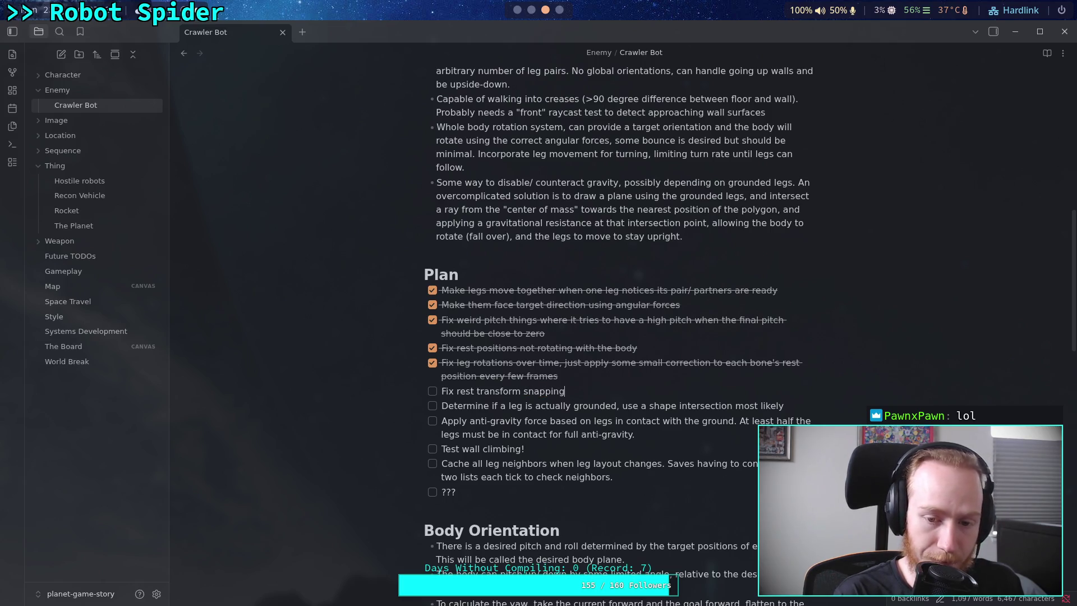
text(should be a)
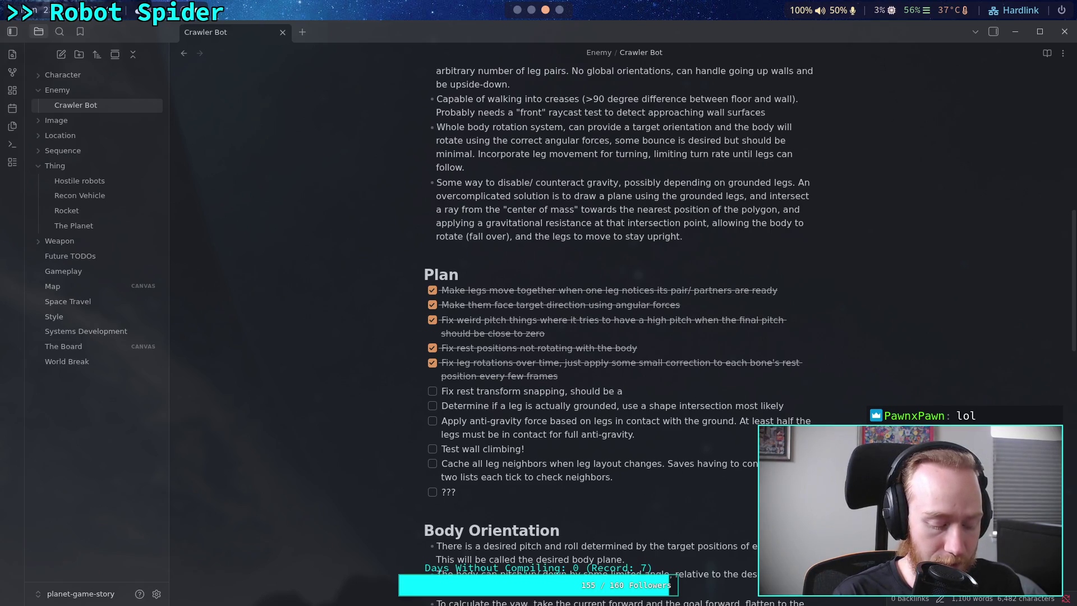
Step: Reword the task's ending to 'should slide along direction of raycast'
key(BackSpace)
key(BackSpace)
key(BackSpace)
key(BackSpace)
text(i)
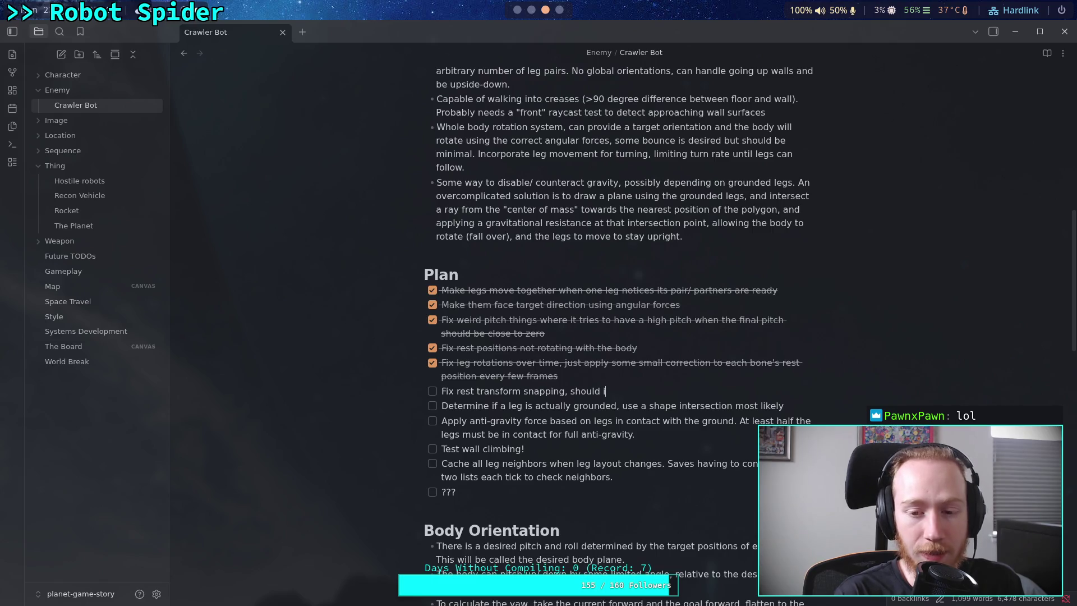
text(gnore ve)
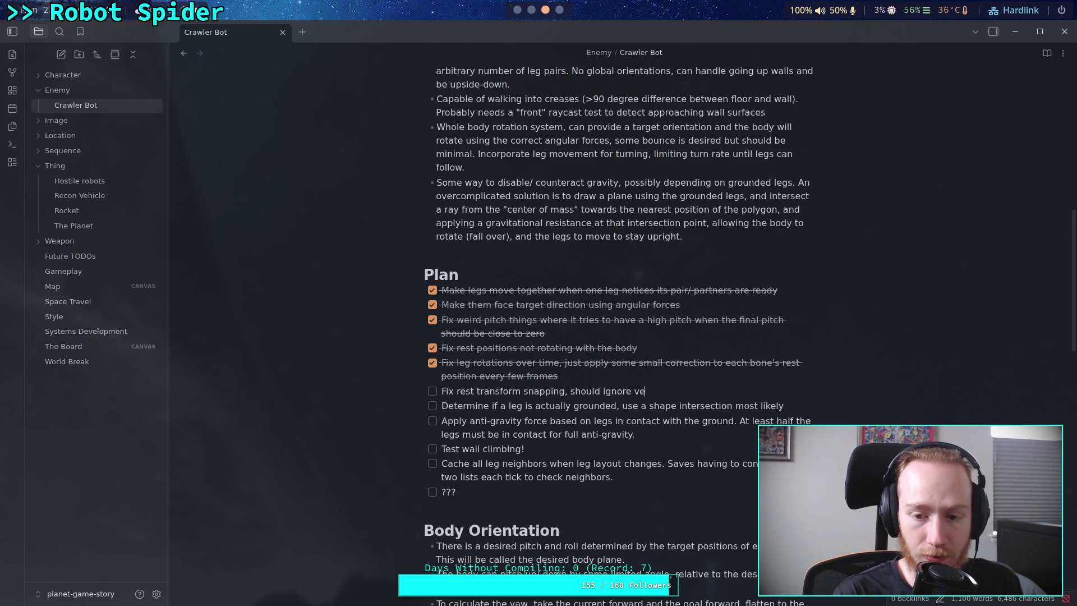
text(rtical)
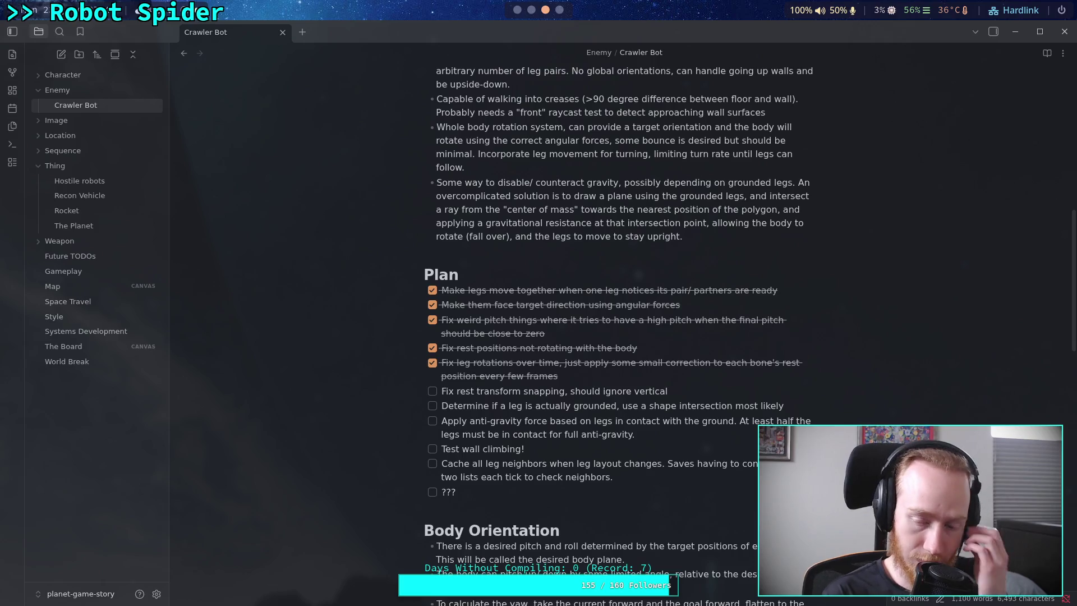
key(BackSpace)
key(BackSpace)
key(BackSpace)
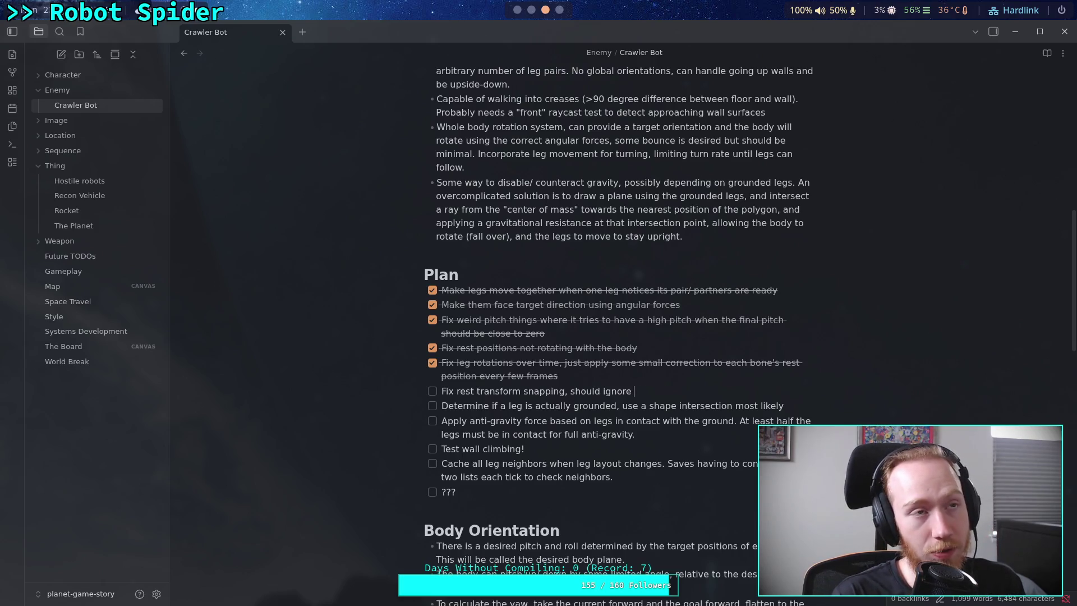
text(vertica)
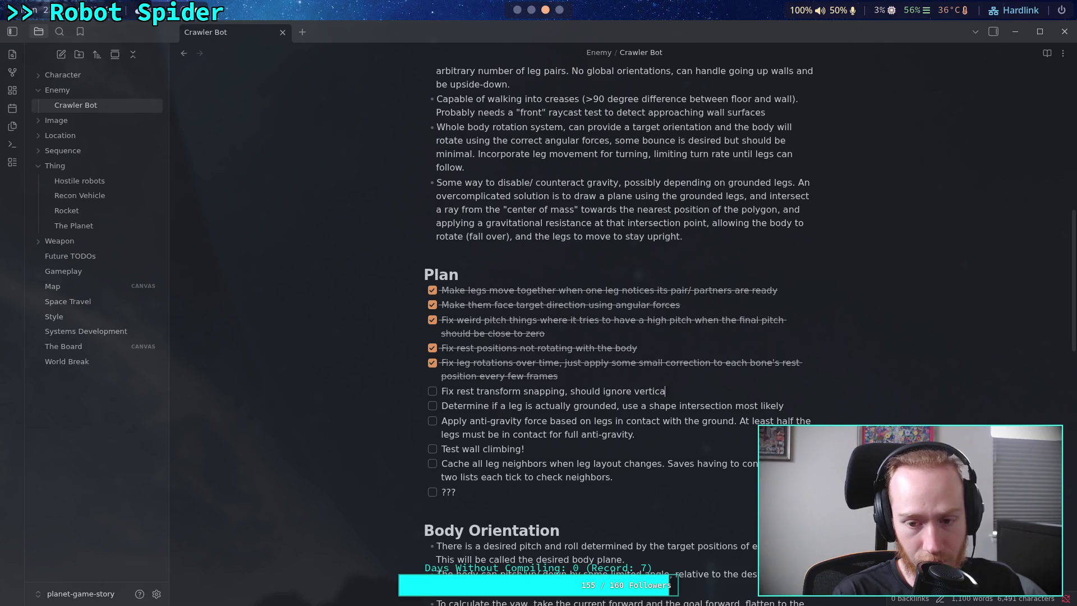
text(l compo)
key(BackSpace)
key(BackSpace)
key(BackSpace)
text(direction of raycast)
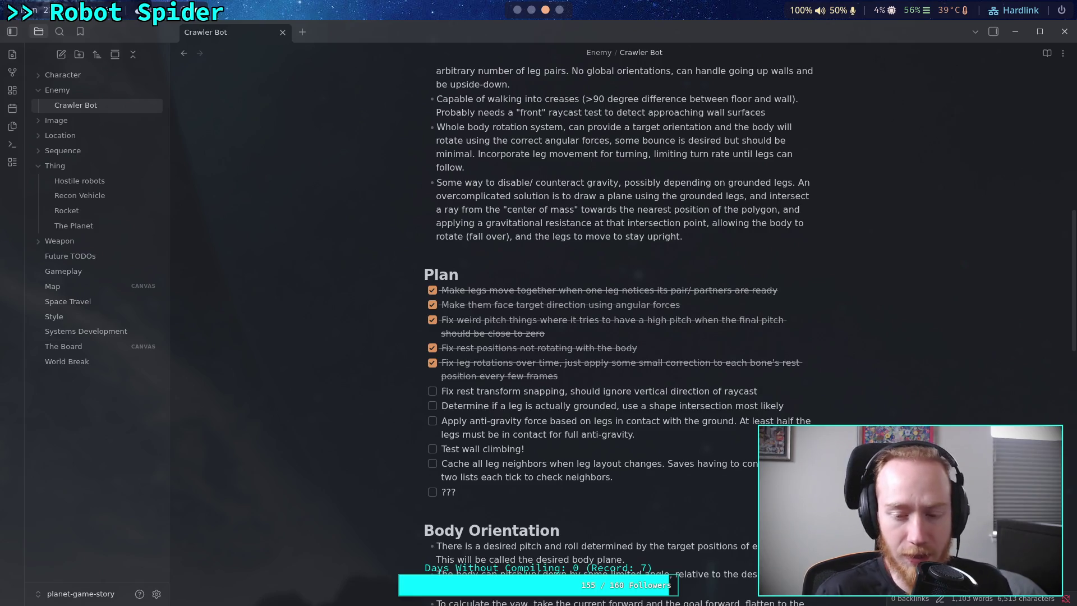
key(Left)
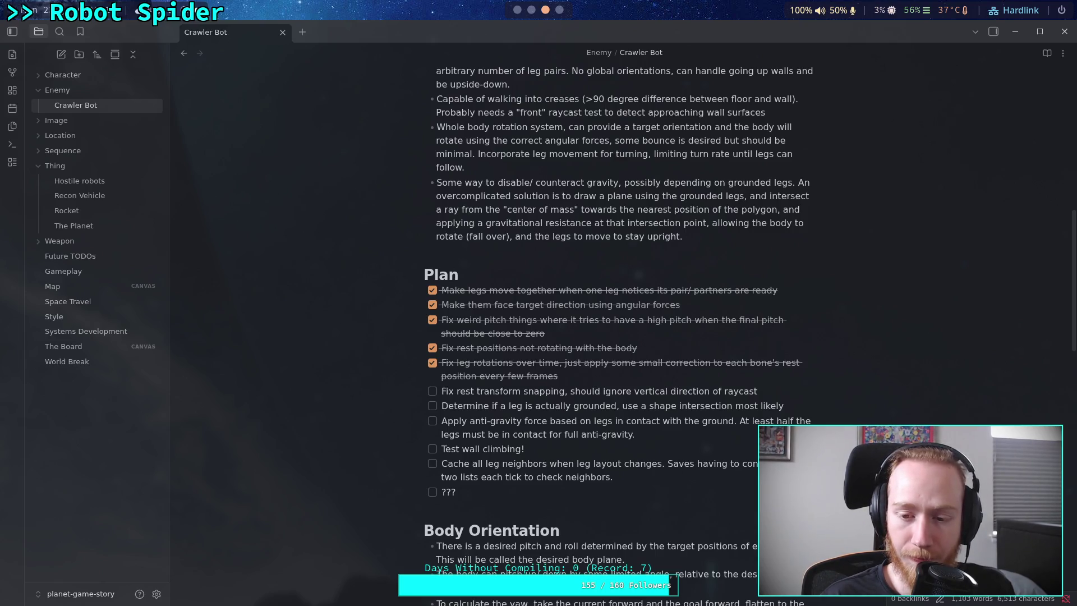
key(BackSpace)
key(BackSpace)
key(BackSpace)
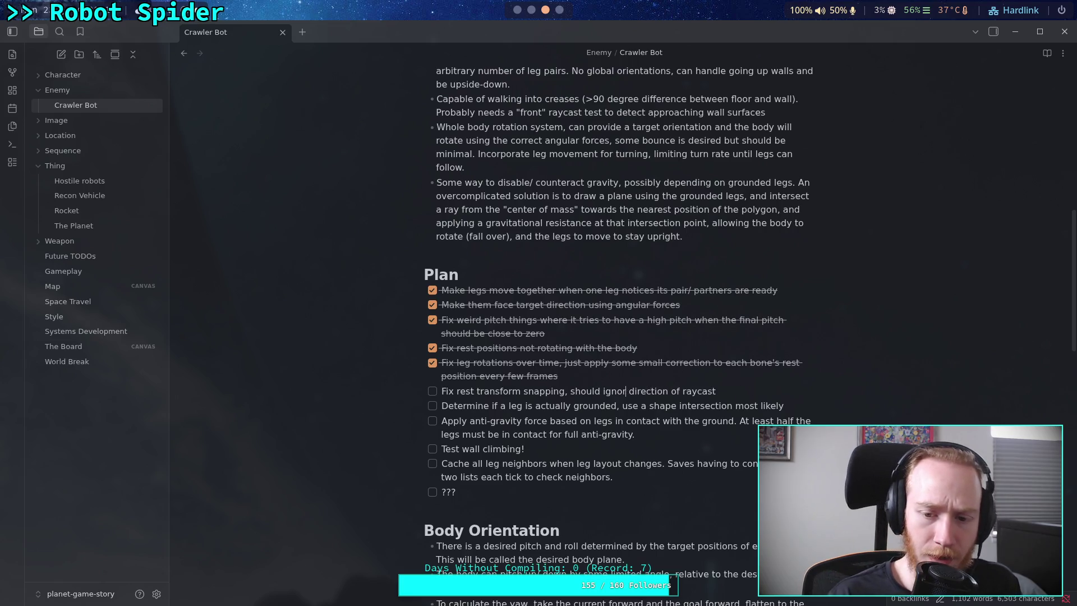
key(BackSpace)
text(slide alon)
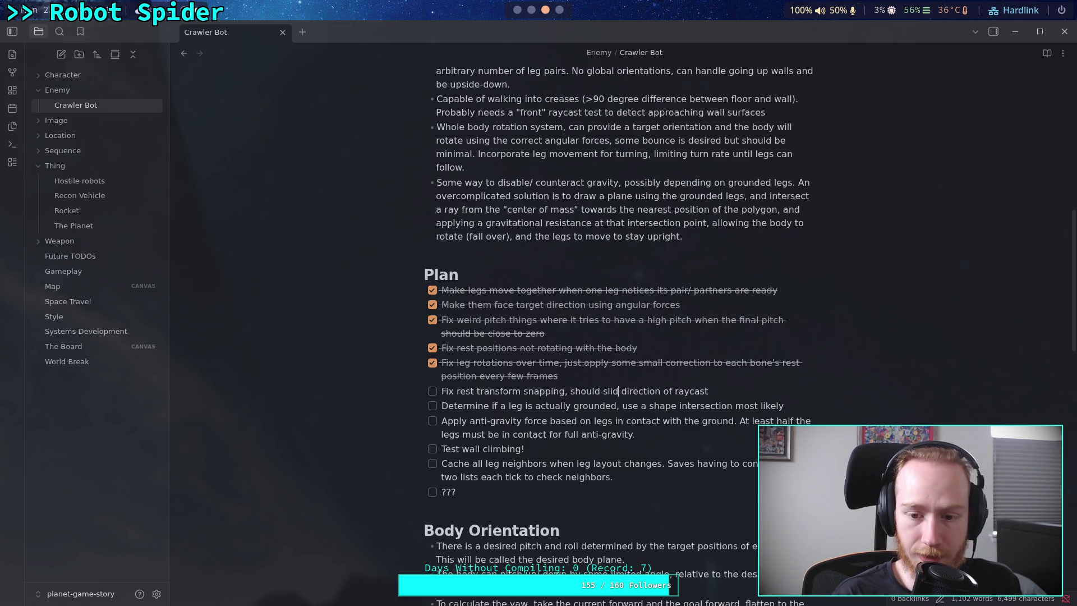
text(g)
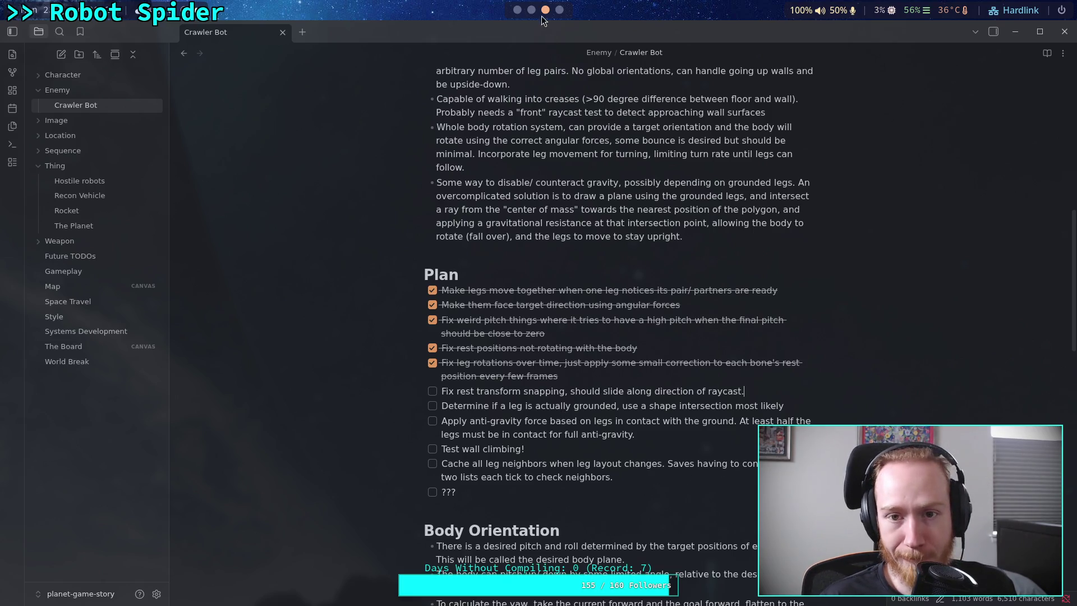
scroll(528, 11, up, 2)
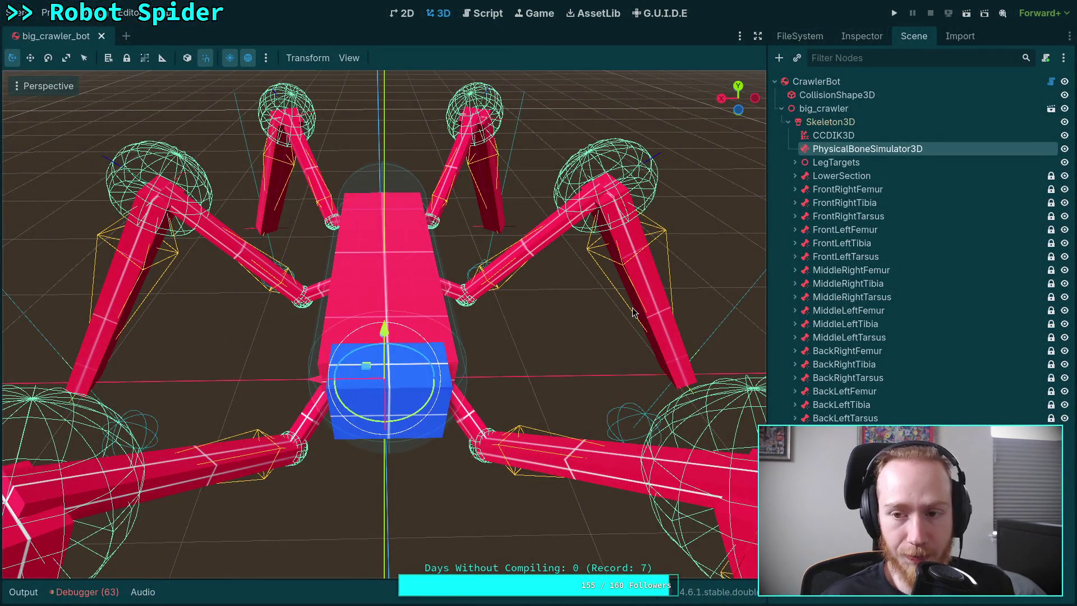
Step: Check git status in both the Godot source repo and the planet-game repo
scroll(527, 11, down, 1)
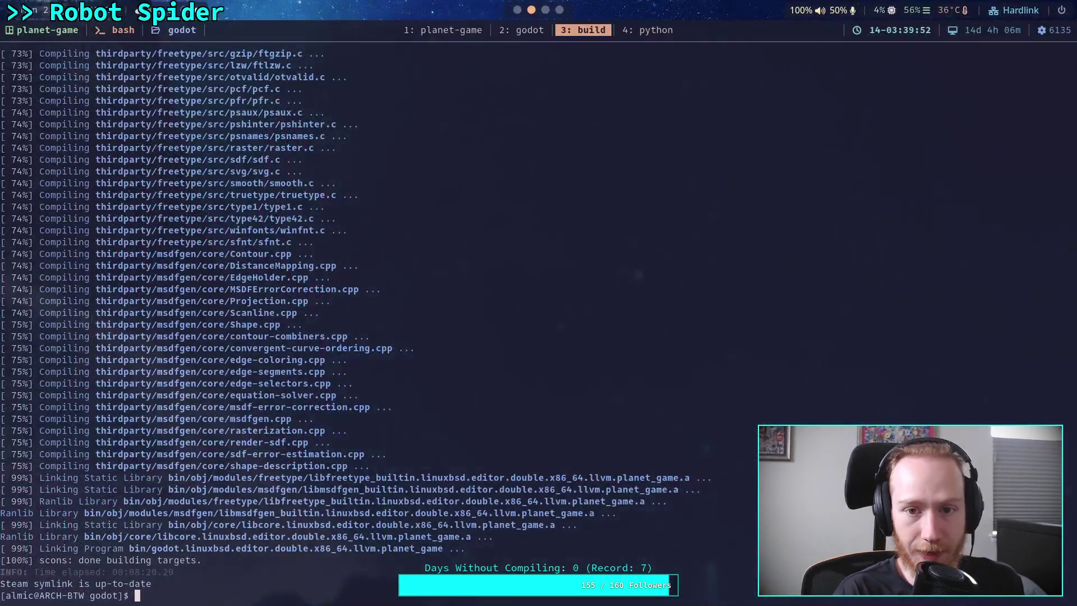
key(ctrl+b)
key(1)
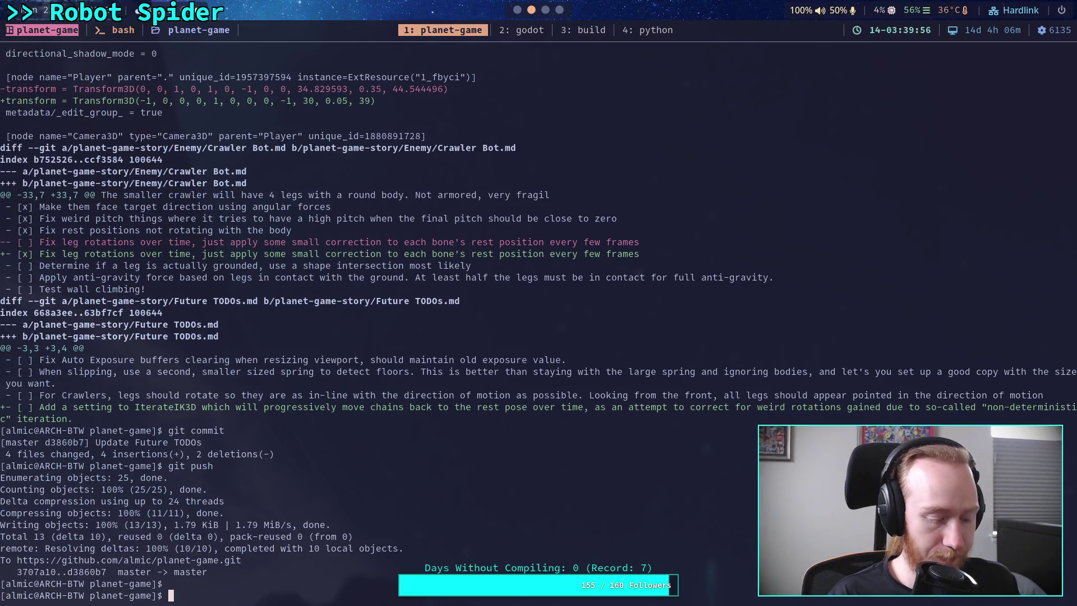
key(ctrl+b)
text(3git status)
key(Return)
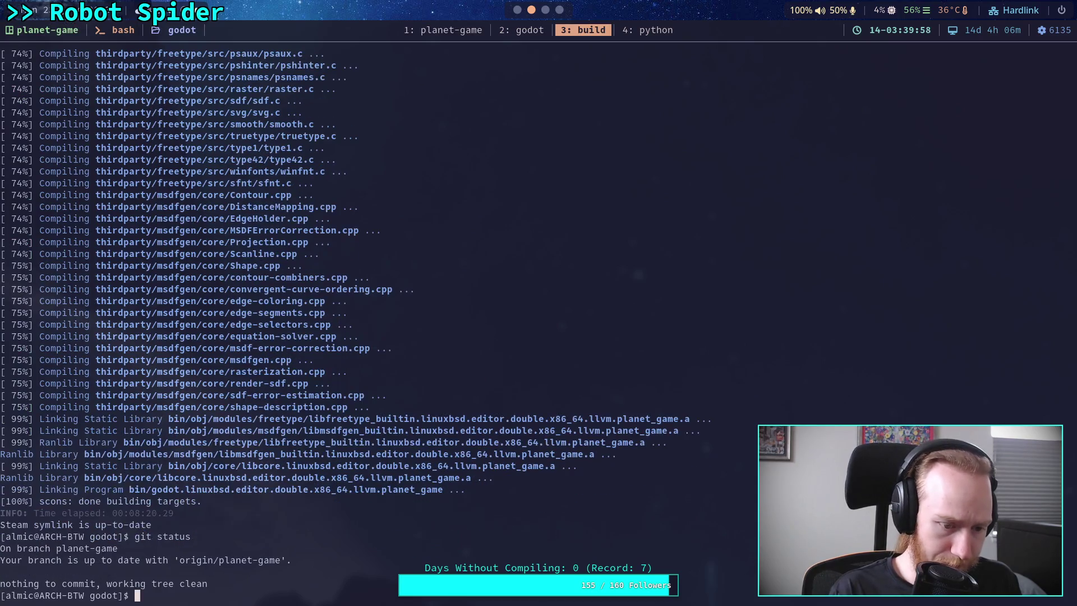
key(ctrl+b)
text(1git statu)
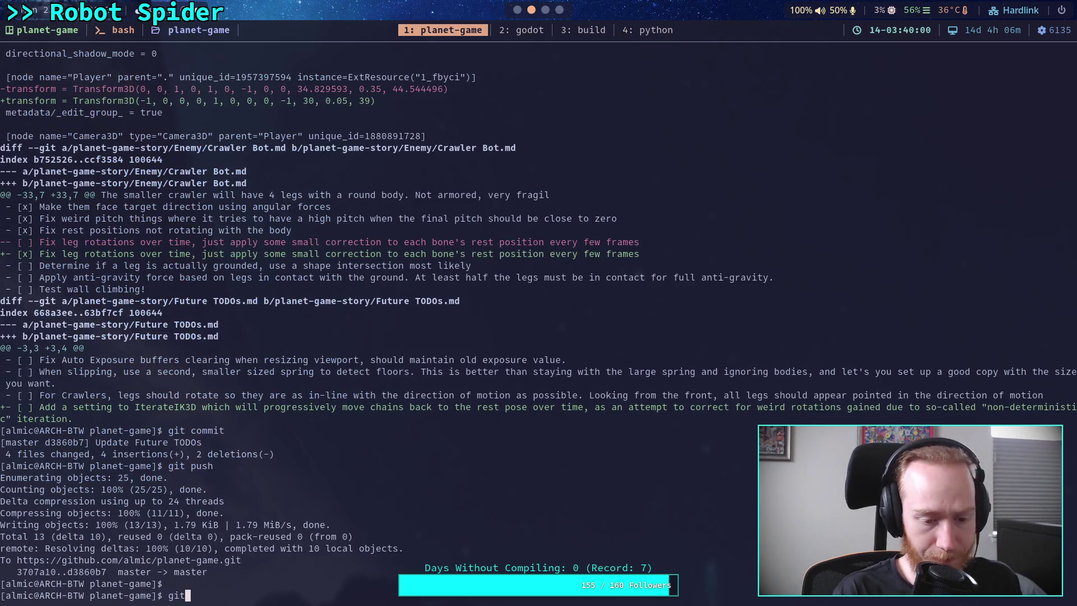
text(s)
key(Return)
Step: Show the git diff of godot-game/ and scroll through the big_crawler_bot.tscn changes
text(git )
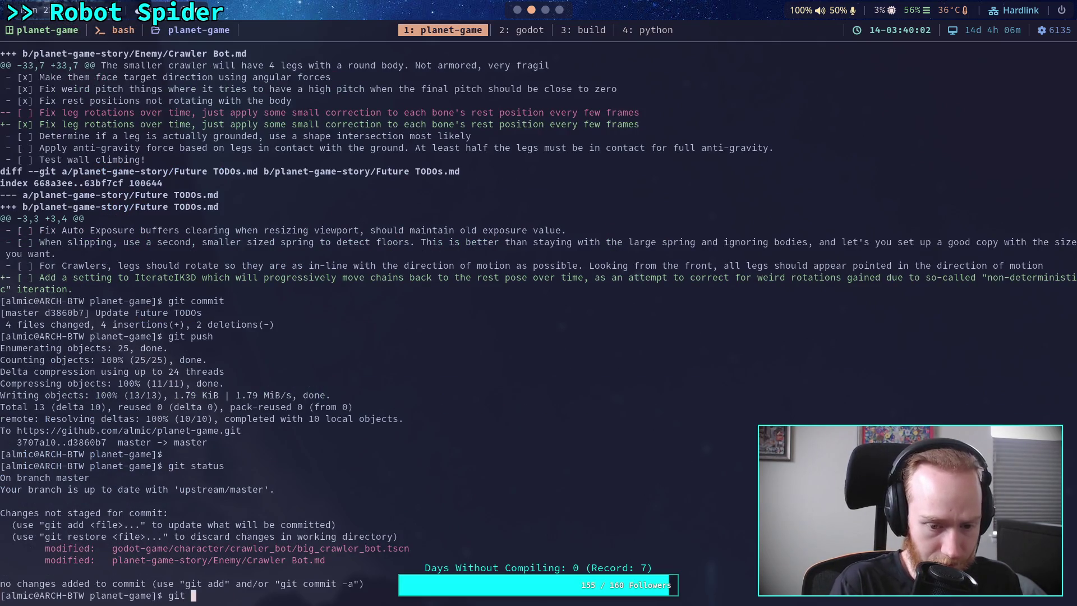
text(diff godot-game/)
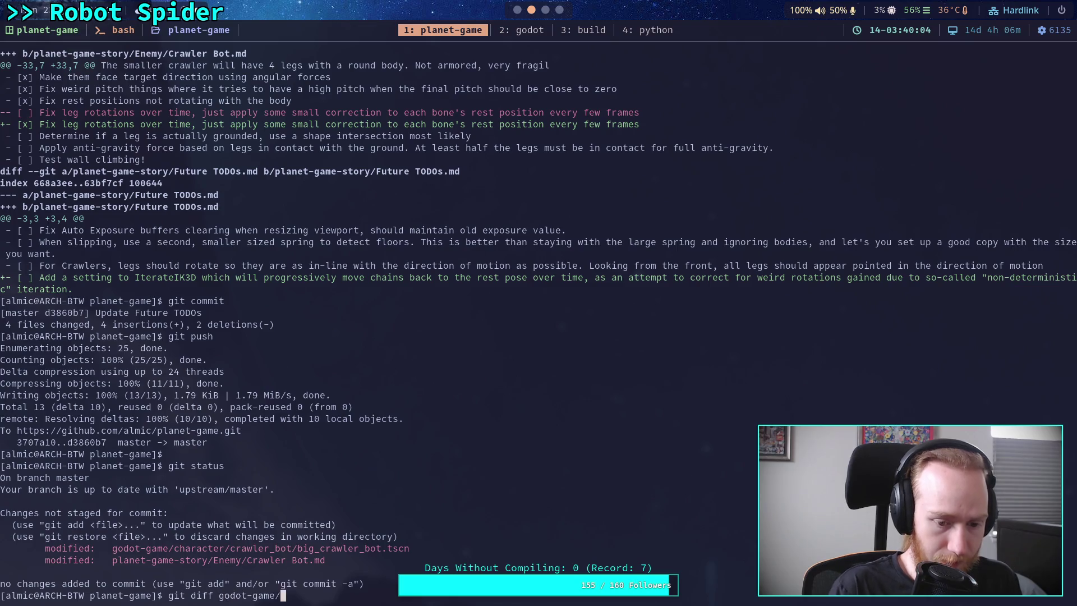
key(Return)
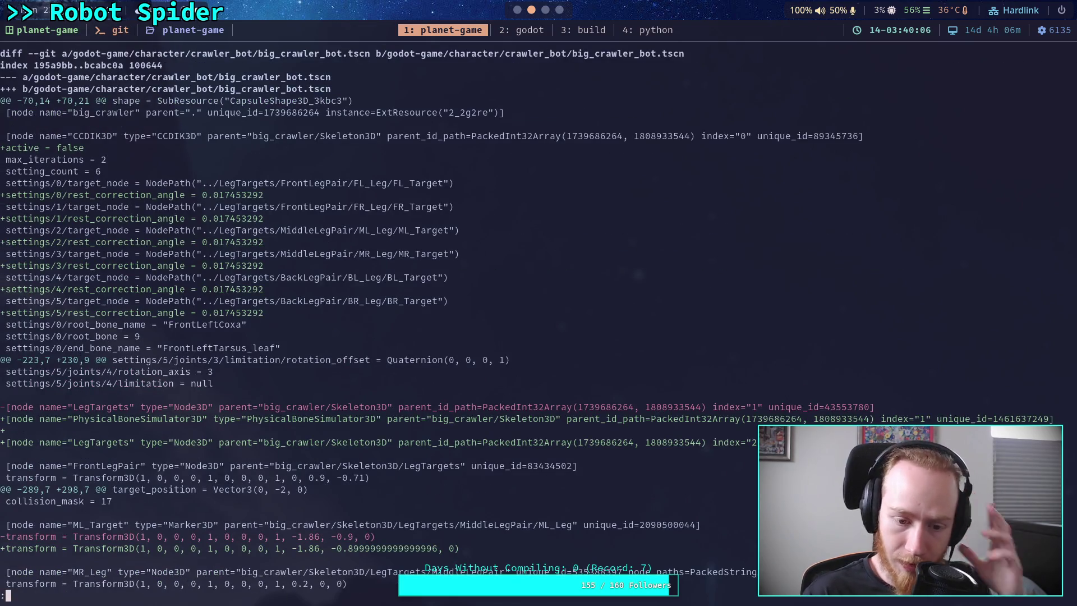
key(q)
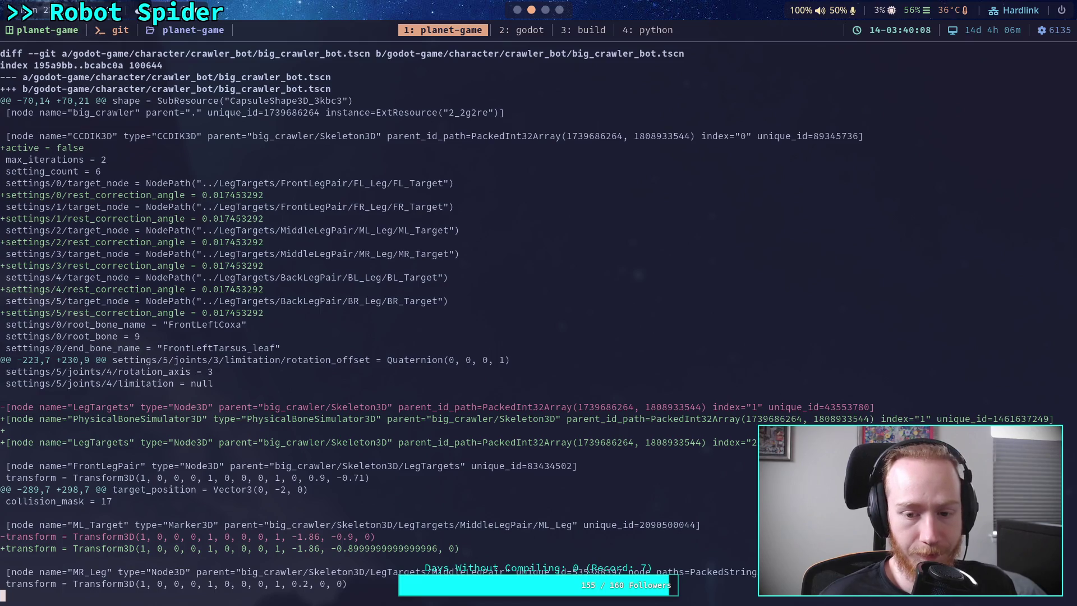
scroll(538, 314, down, 8)
scroll(538, 315, down, 2)
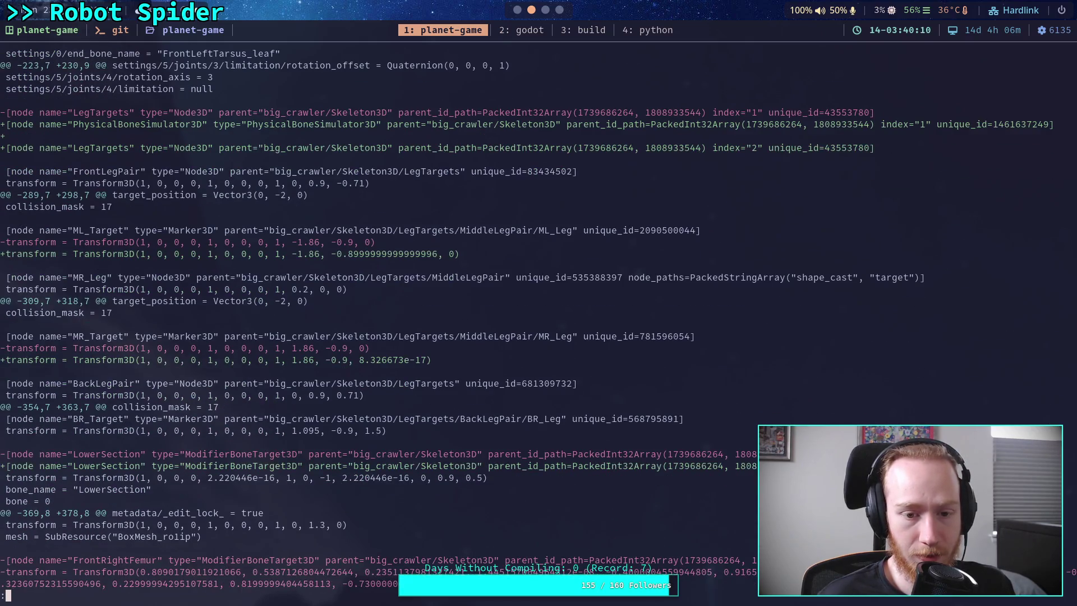
scroll(538, 314, up, 4)
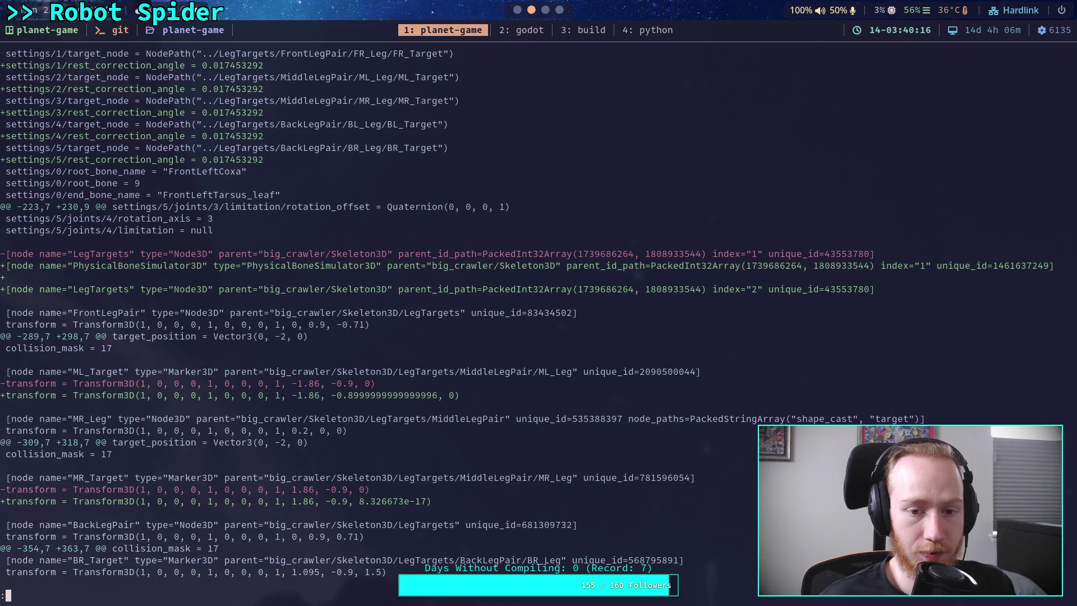
scroll(539, 314, down, 3)
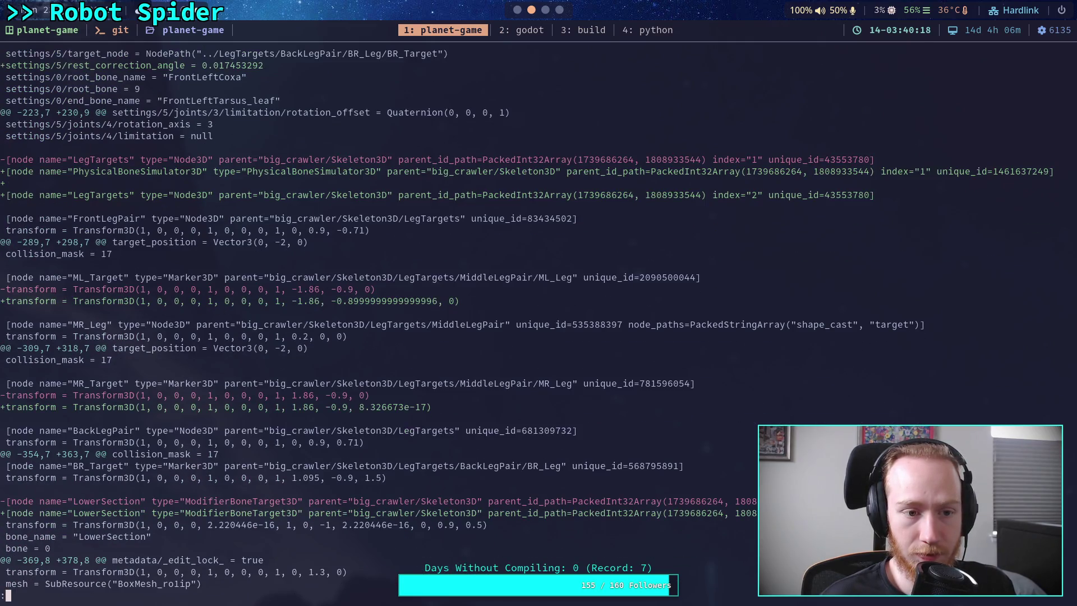
Step: Delete the PhysicalBoneSimulator3D node from the crawler skeleton and save the scene
key(super+2)
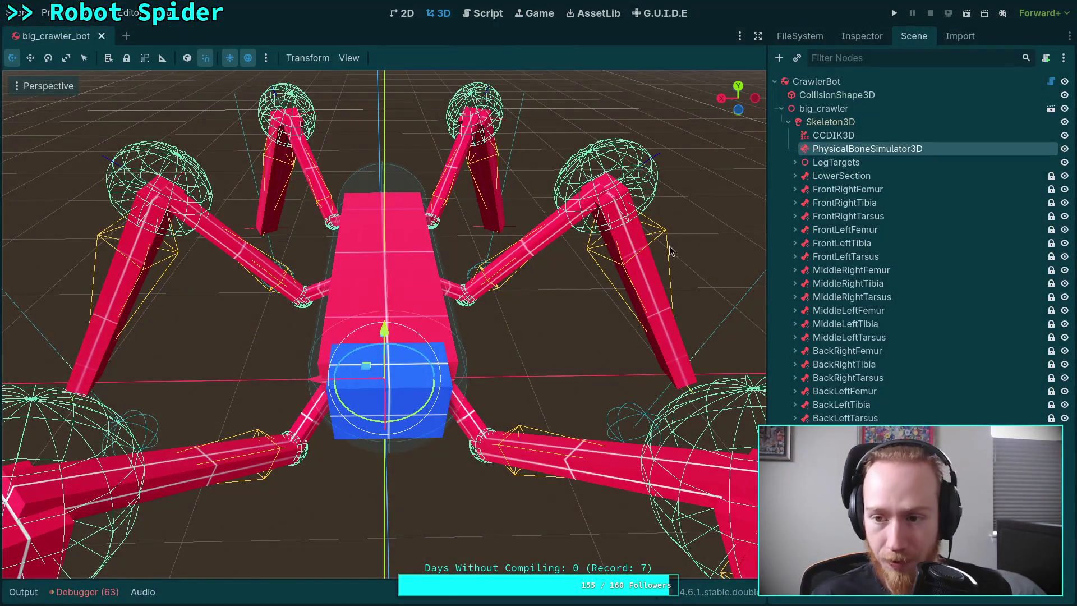
key(Delete)
key(Return)
key(ctrl+s)
Step: Re-run the scene diff in the terminal to see the updated changes
key(super+1)
key(q)
key(Up)
key(Return)
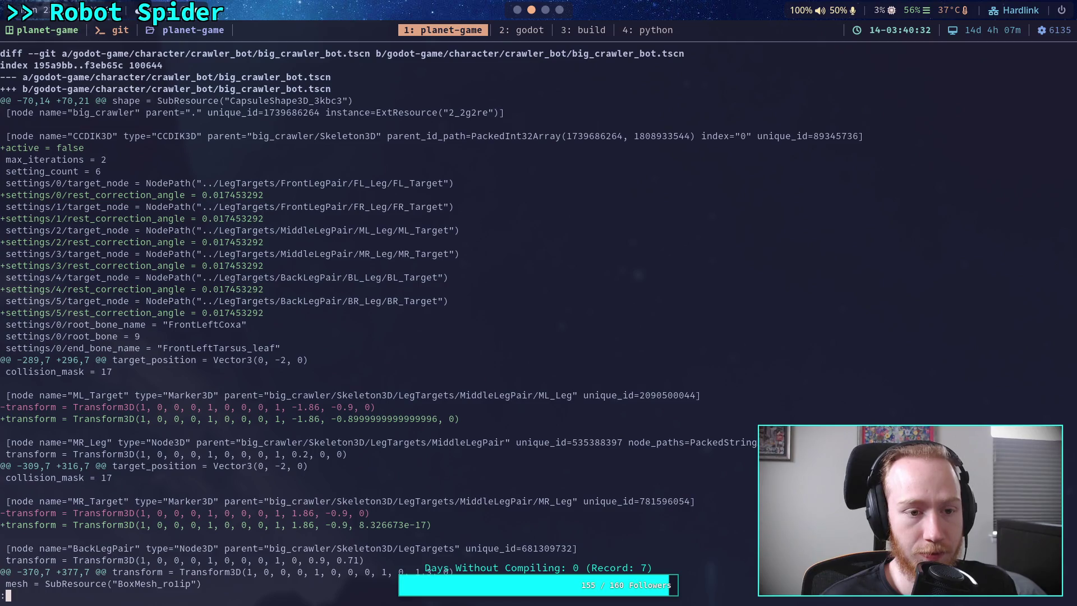
Step: Page through the CCDIK3D and FrontRight leg bone changes in the diff, selecting a transform value
key(j)
key(j)
key(j)
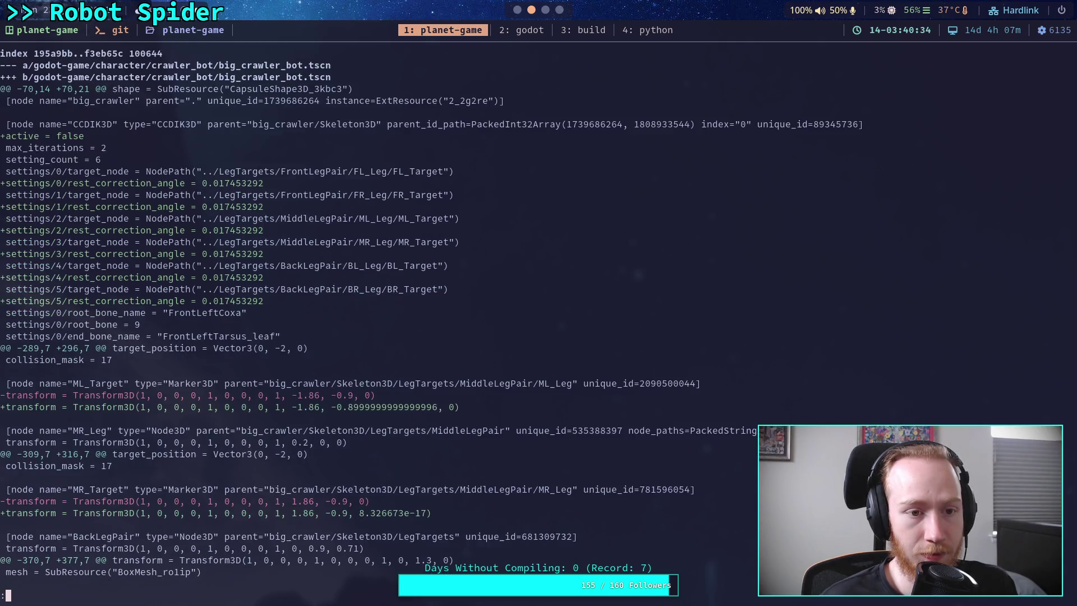
key(k)
key(k)
key(k)
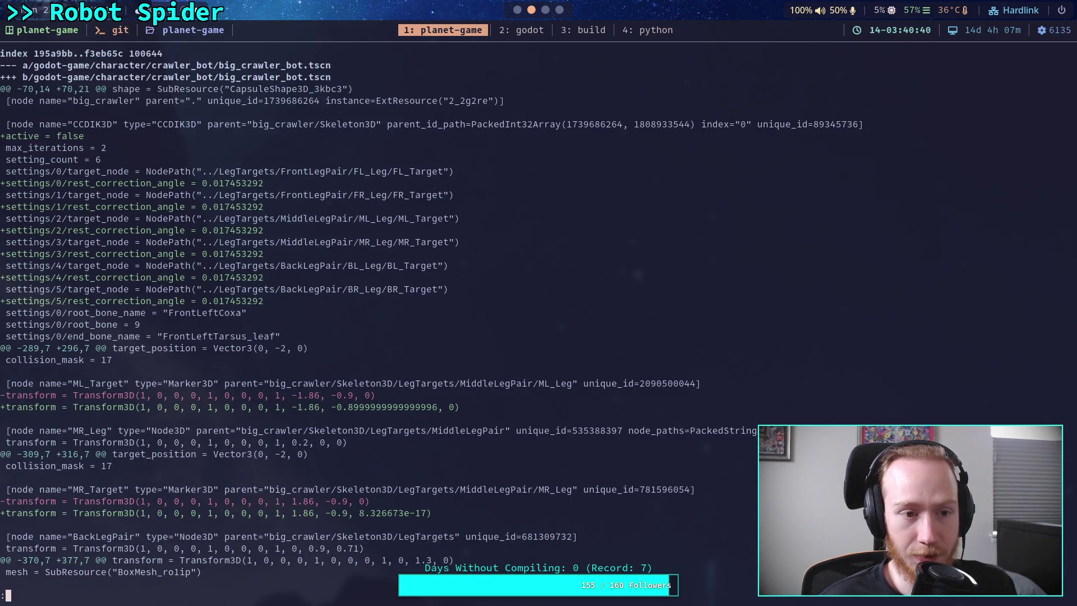
key(j)
key(j)
key(j)
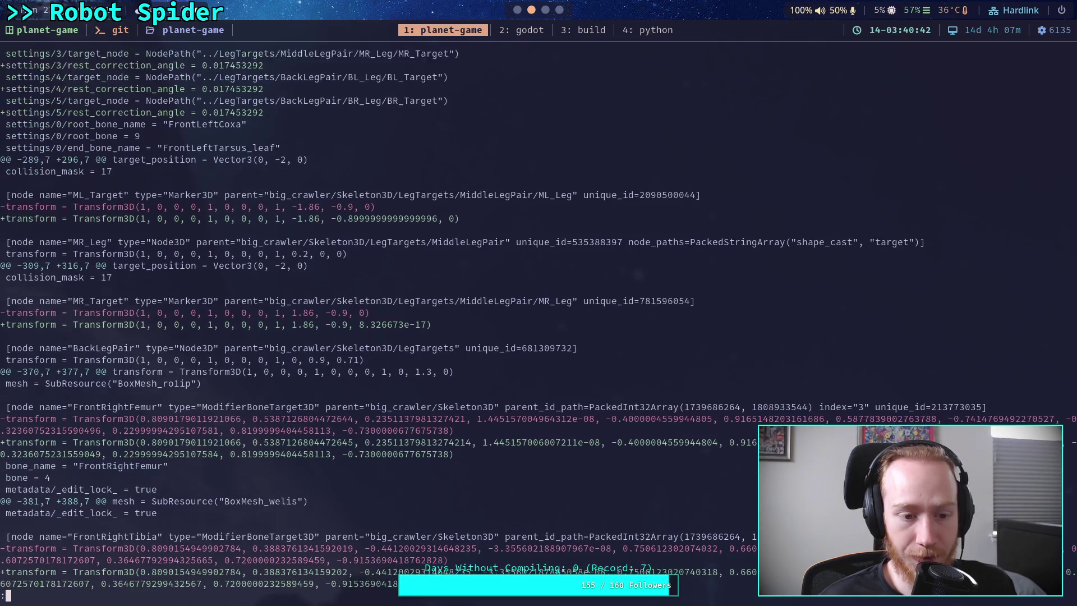
key(j)
key(j)
key(j)
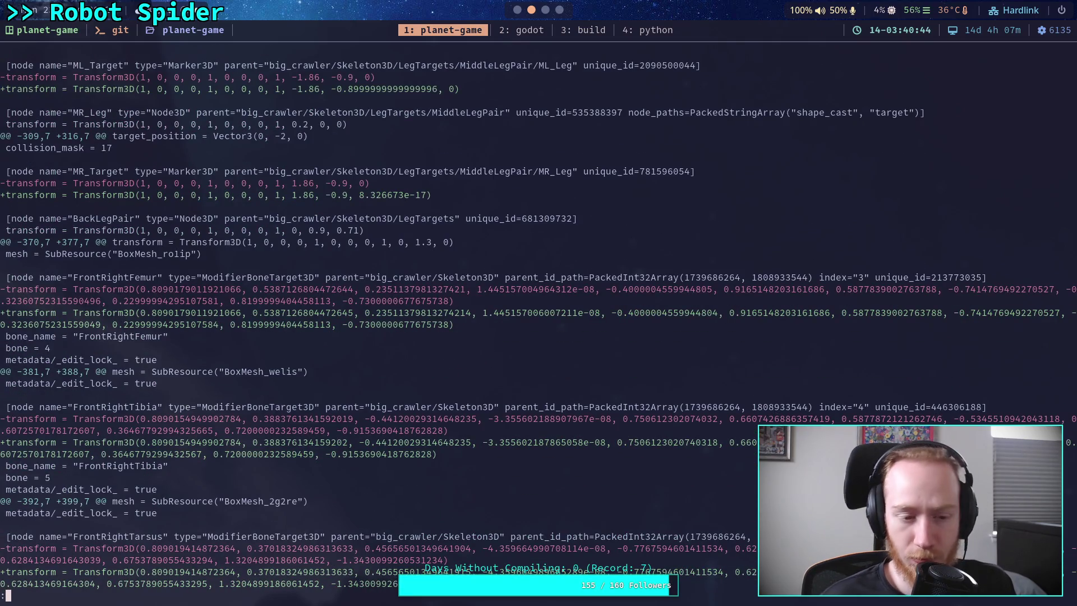
key(k)
key(k)
key(k)
key(k)
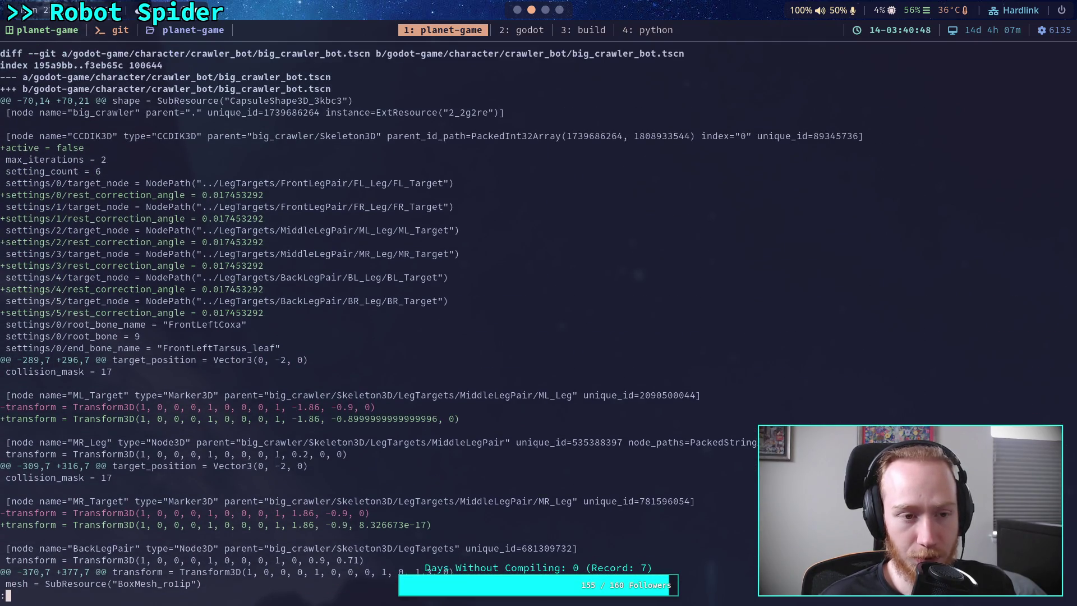
key(j)
key(j)
key(j)
key(j)
key(j)
key(j)
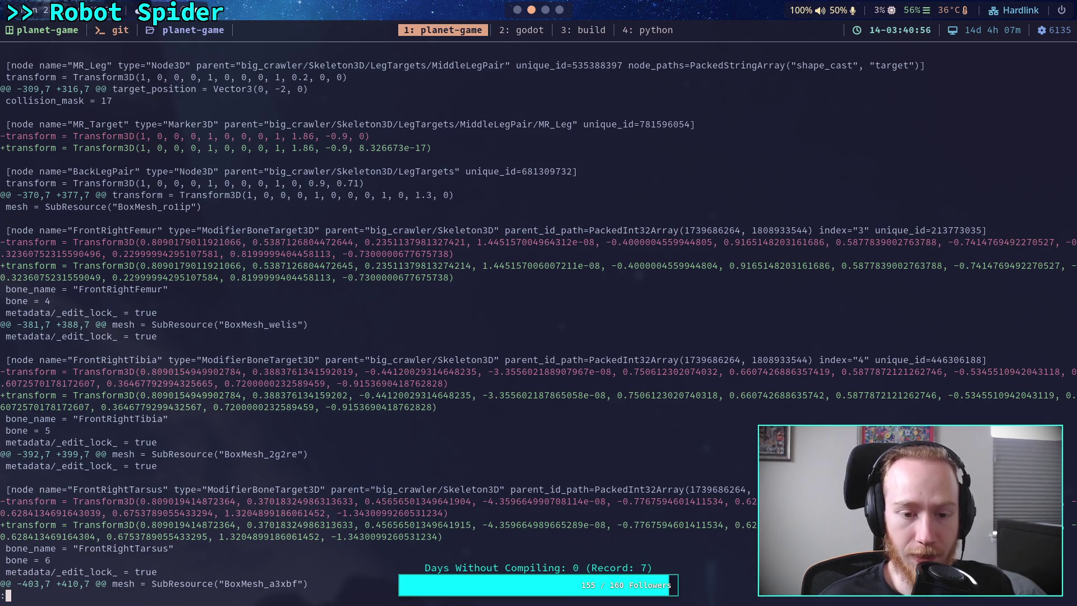
drag(339, 375, 352, 371)
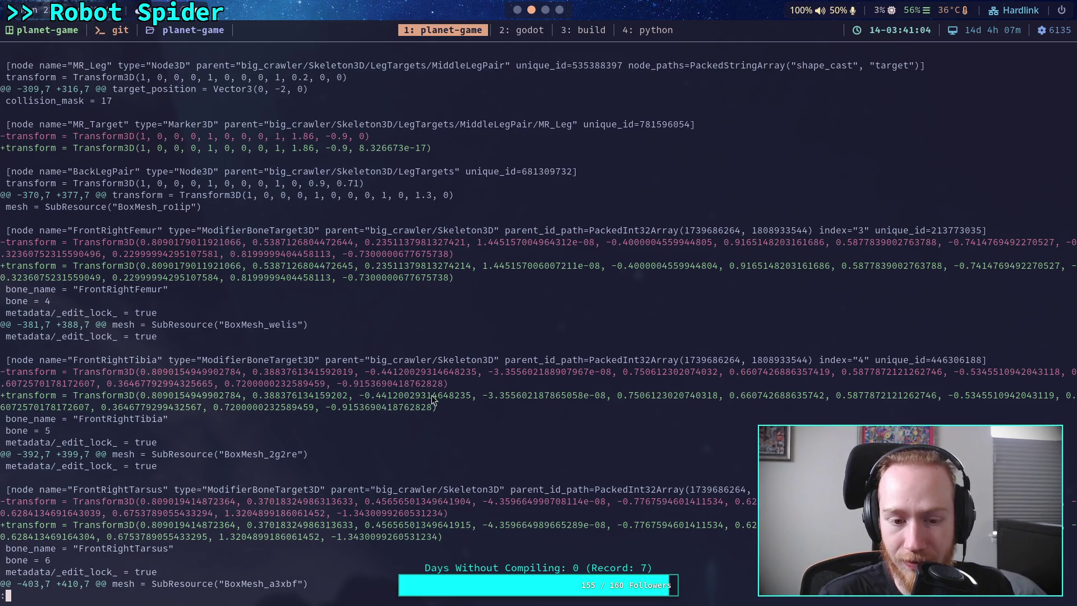
Step: Scroll the diff to its end, then bring up the Godot spider scene
click(716, 400)
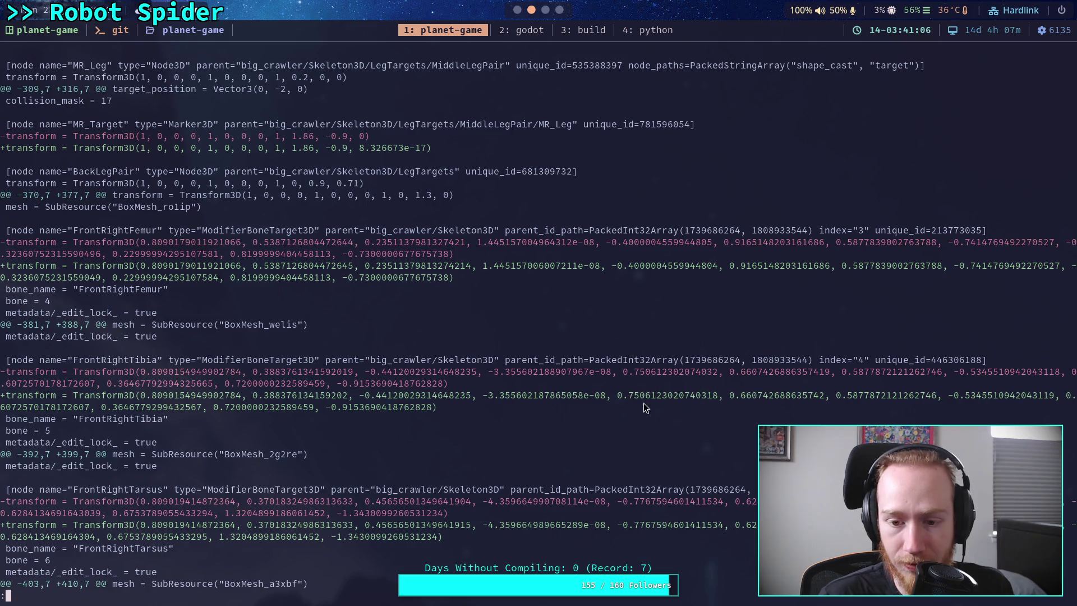
click(715, 396)
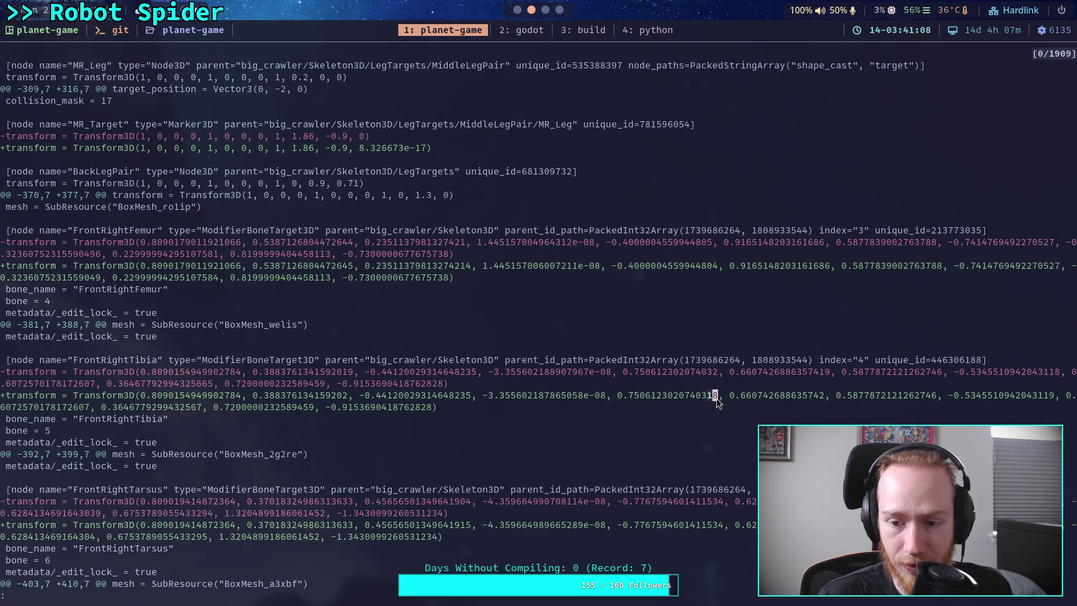
click(716, 398)
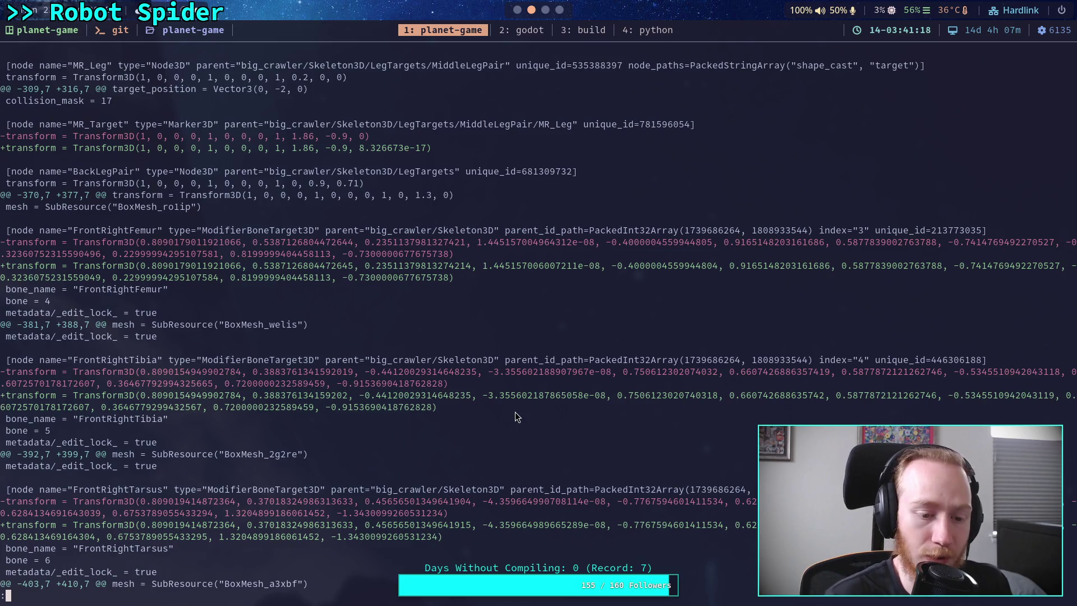
scroll(515, 412, down, 5)
scroll(539, 319, down, 12)
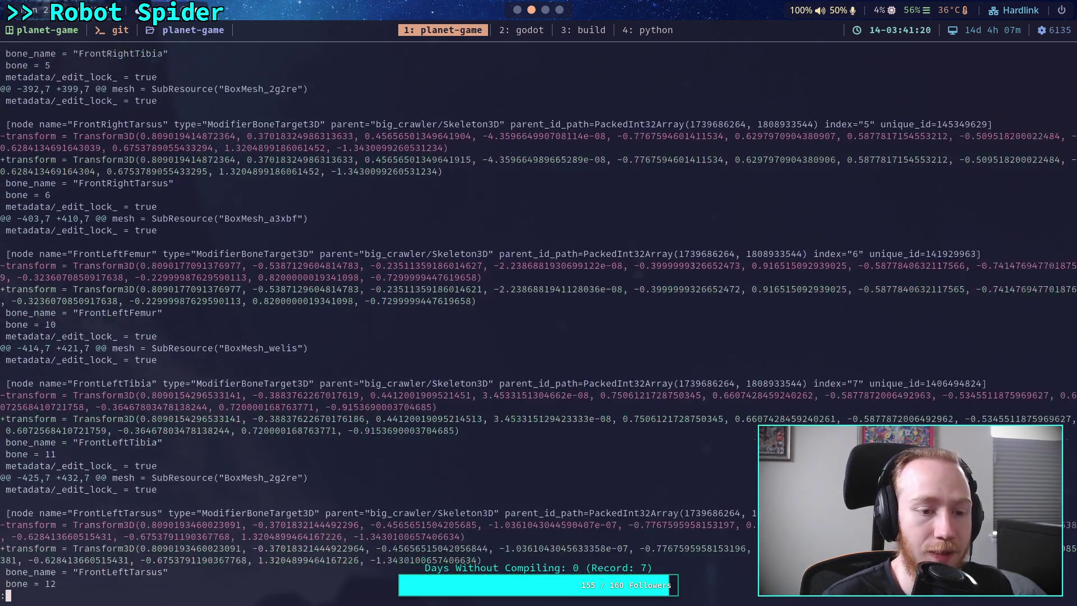
scroll(538, 319, down, 8)
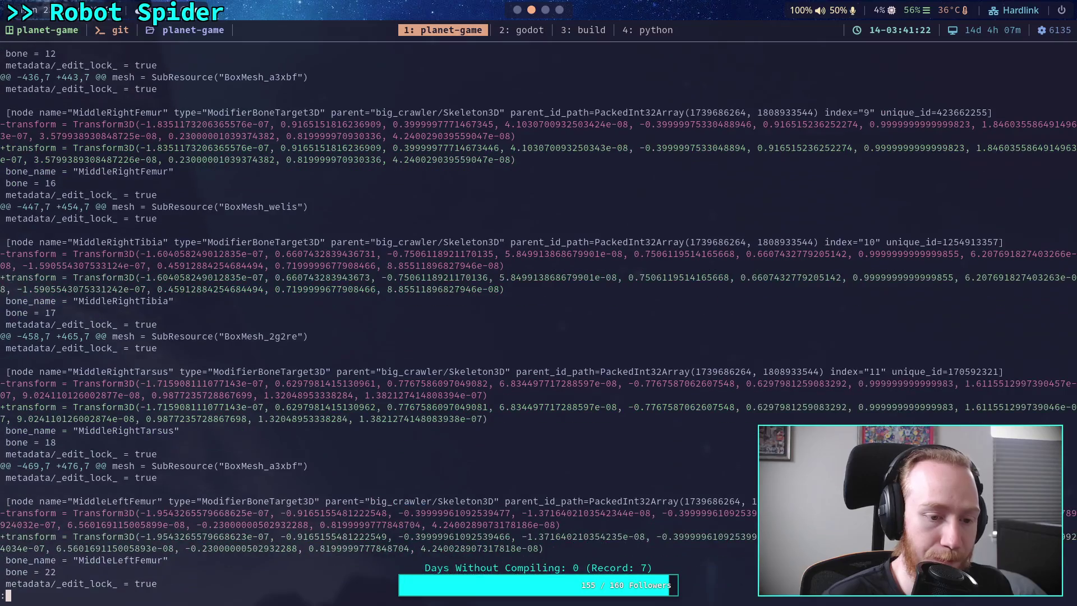
scroll(539, 319, down, 14)
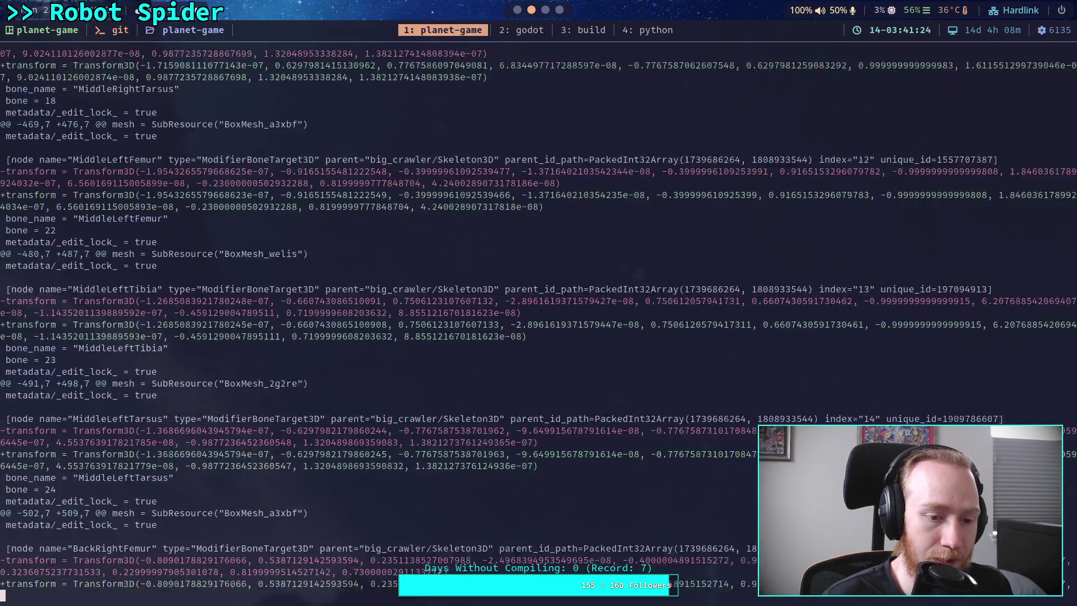
scroll(539, 319, down, 16)
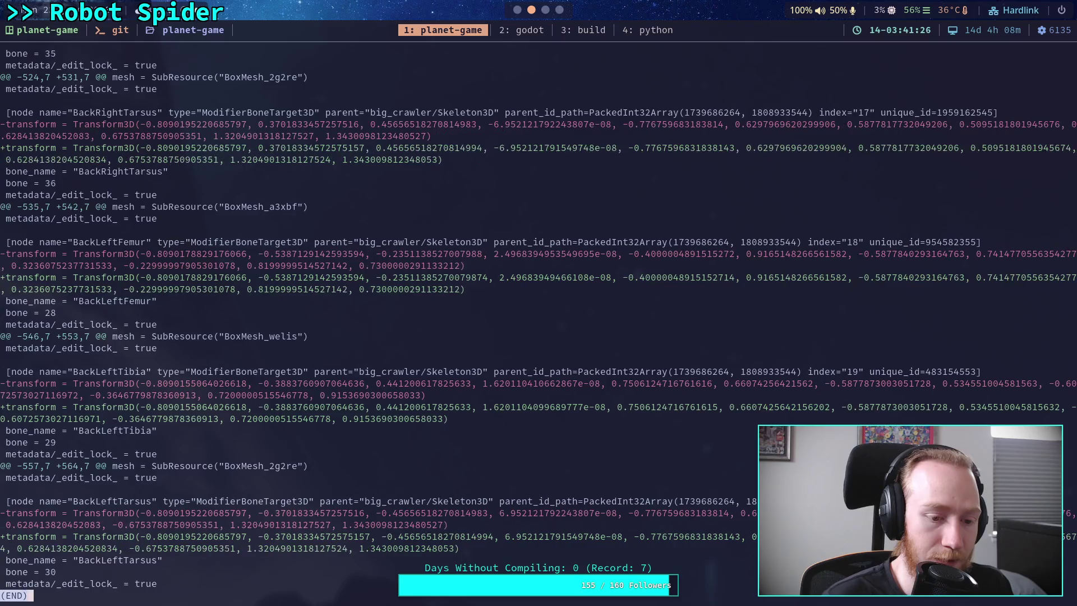
key(super+2)
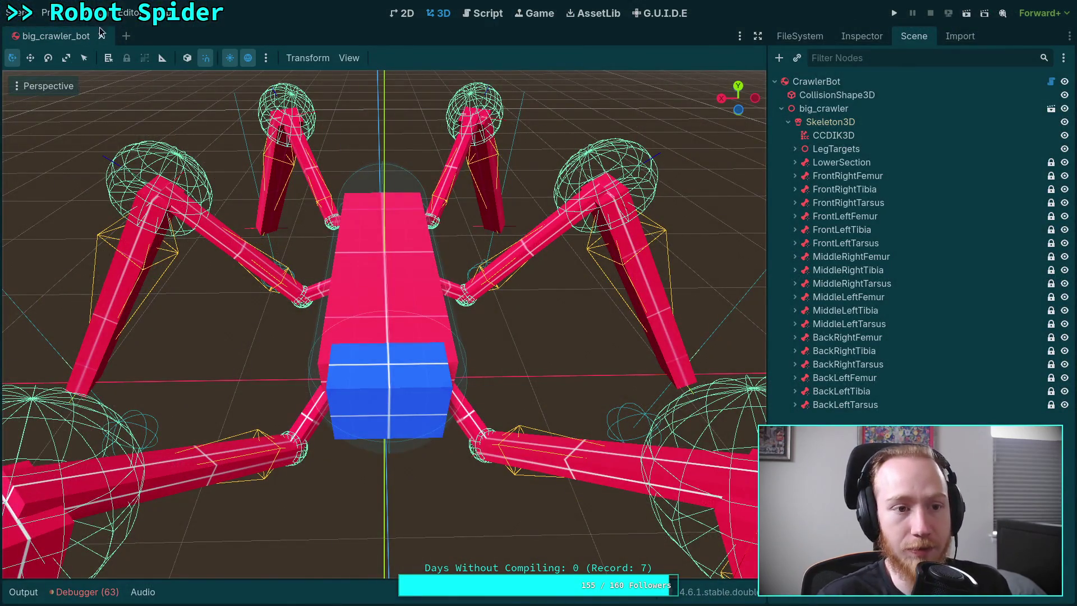
Step: Close the big_crawler_bot scene, quit the pager, and begin git add -i on the crawler folder
click(102, 36)
key(super+1)
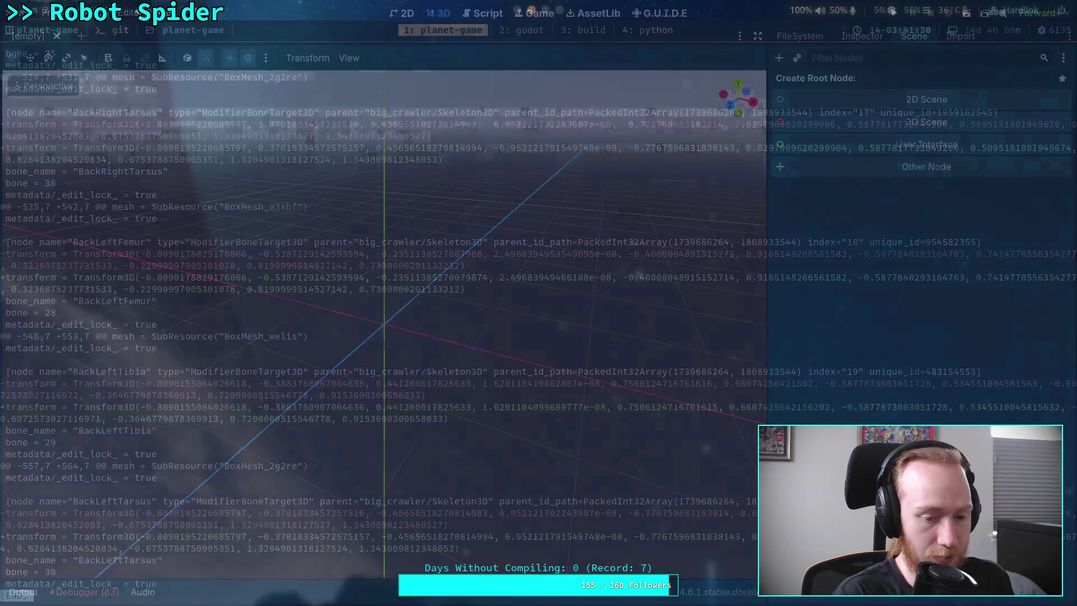
text(qgit add -i)
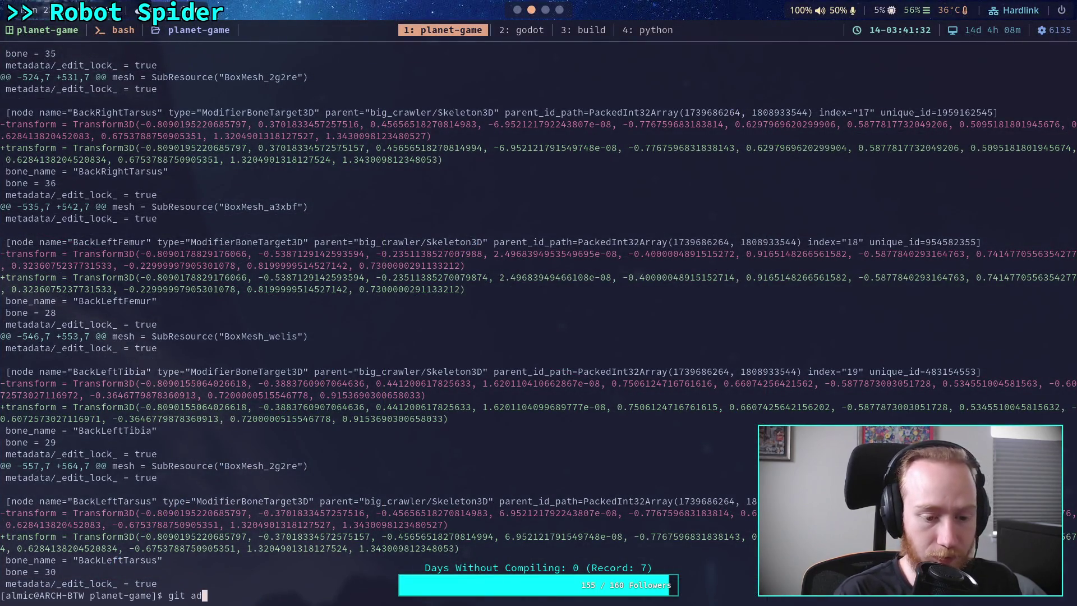
text(godot-game/cha)
key(Tab)
Step: Start patch-mode staging of crawler_bot and stage hunk 1 with the rest corrections
text(cr)
key(Tab)
key(Return)
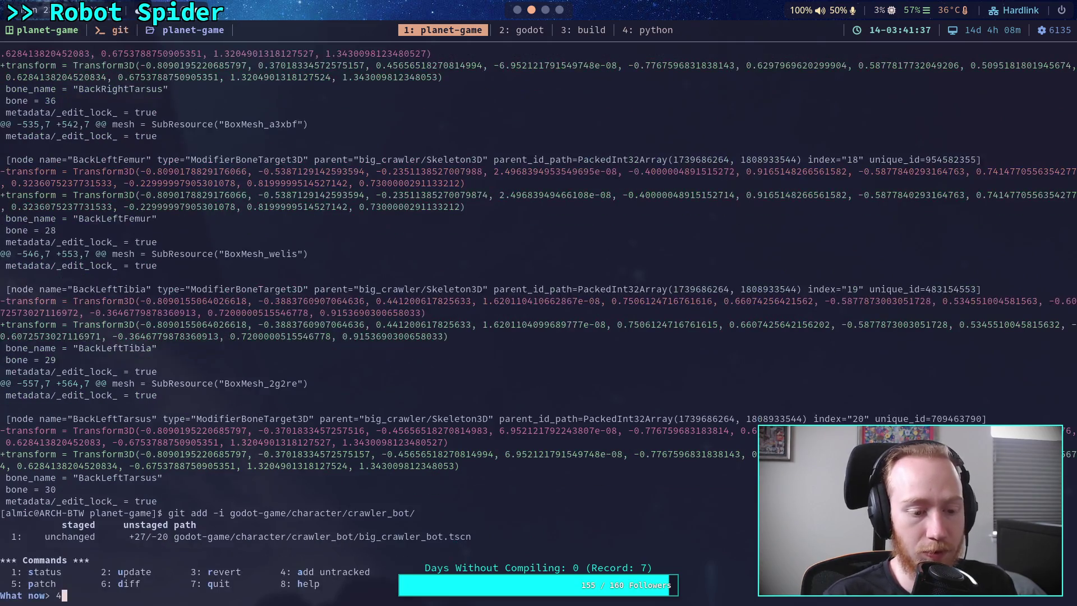
text(5)
key(Return)
text(1)
key(Return)
key(Return)
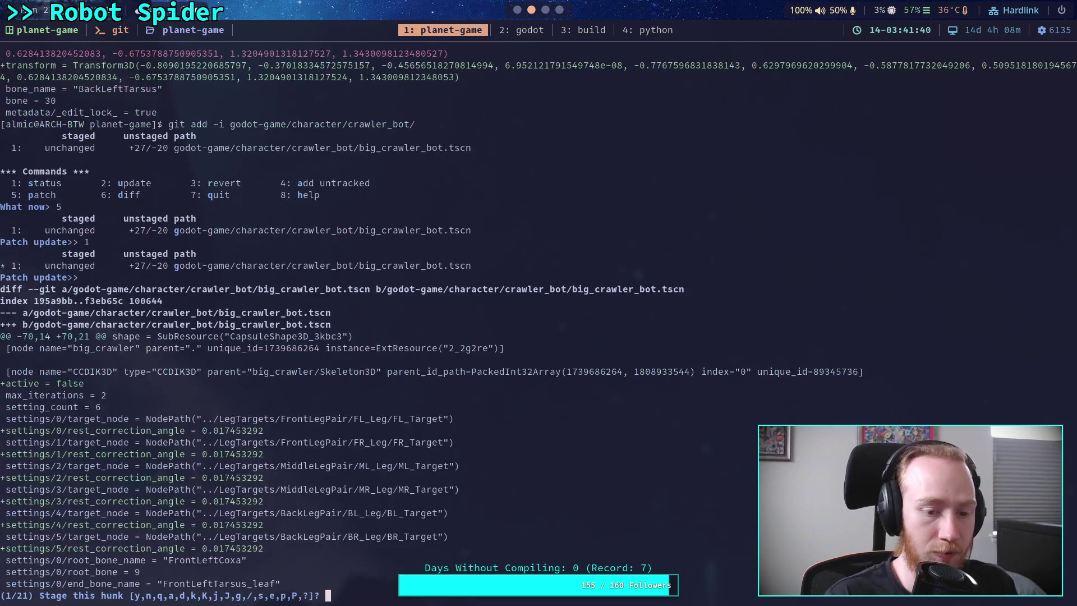
text(y)
key(Return)
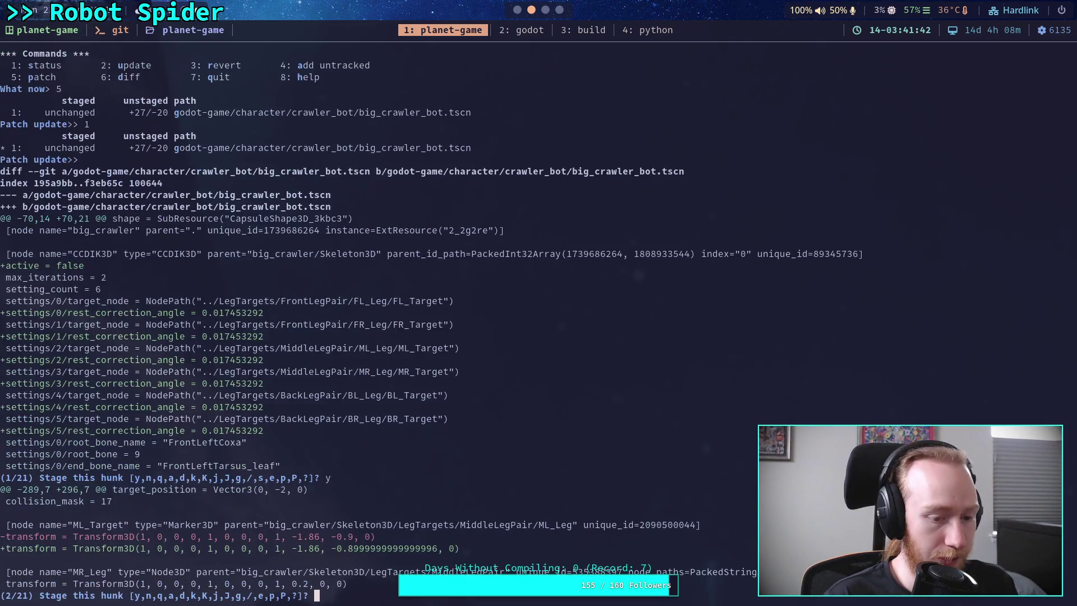
Step: Skip all remaining transform hunks and quit interactive staging
text(n)
key(BackSpace)
text(q)
key(BackSpace)
text(n)
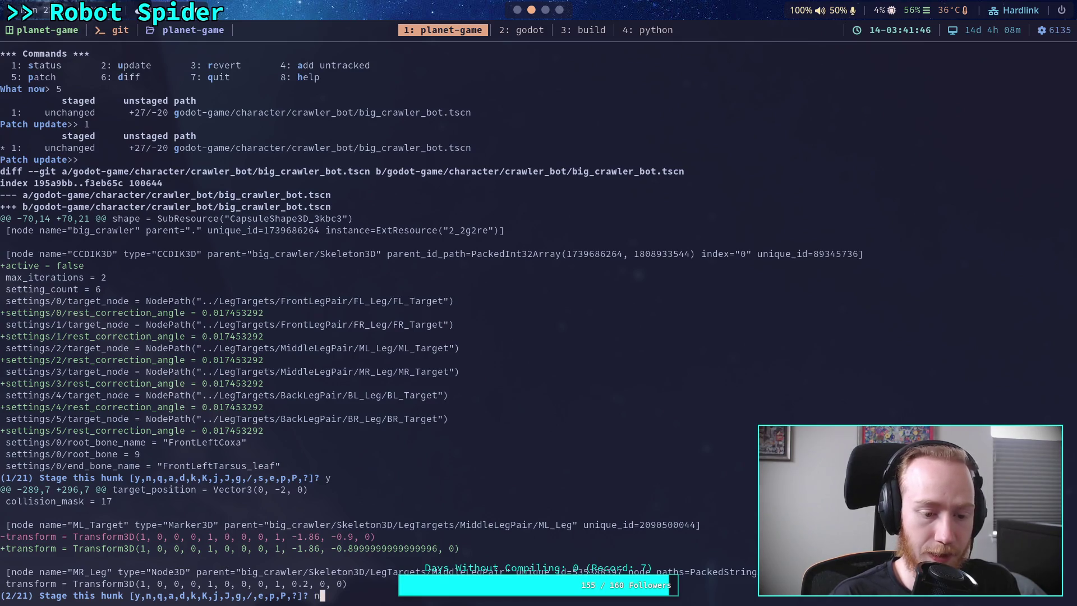
key(Return)
text(n)
key(Return)
text(n)
key(Return)
text(n)
key(Return)
text(n )
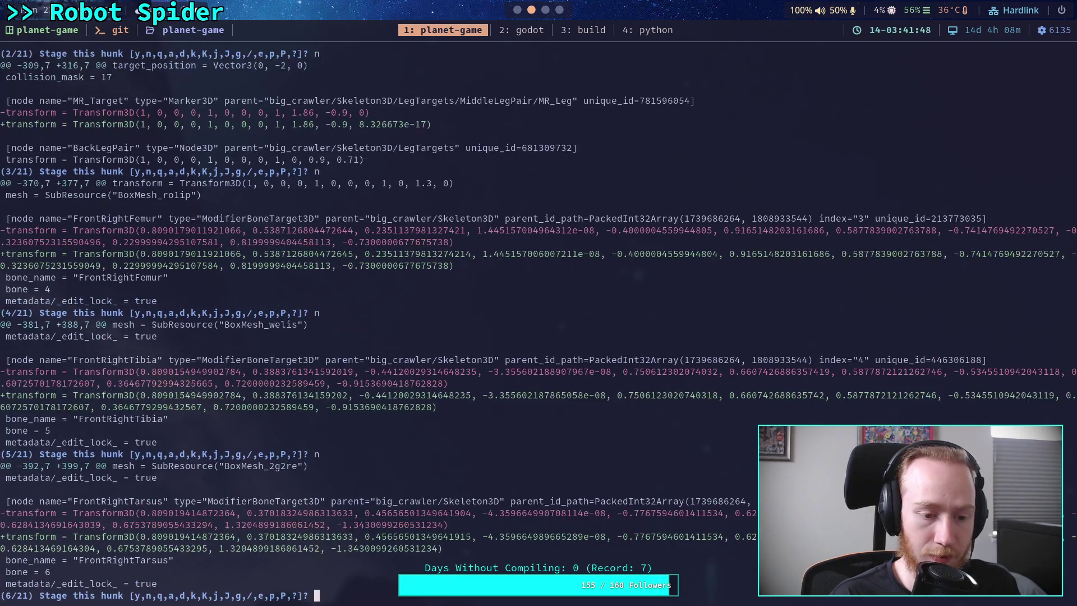
text(n n n)
key(Return)
text(n n n n n)
key(Return)
text(n n n n n n n n)
key(BackSpace)
text(q)
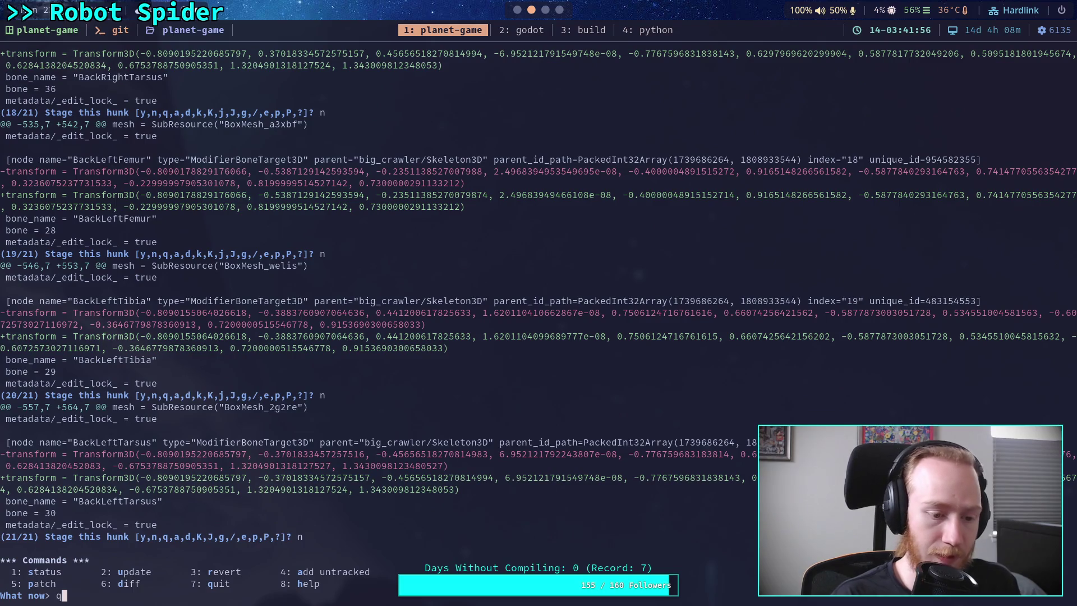
key(Return)
Step: Check status and discard unstaged changes in godot-game/character/crawler_bot/ with git restore
text(gt)
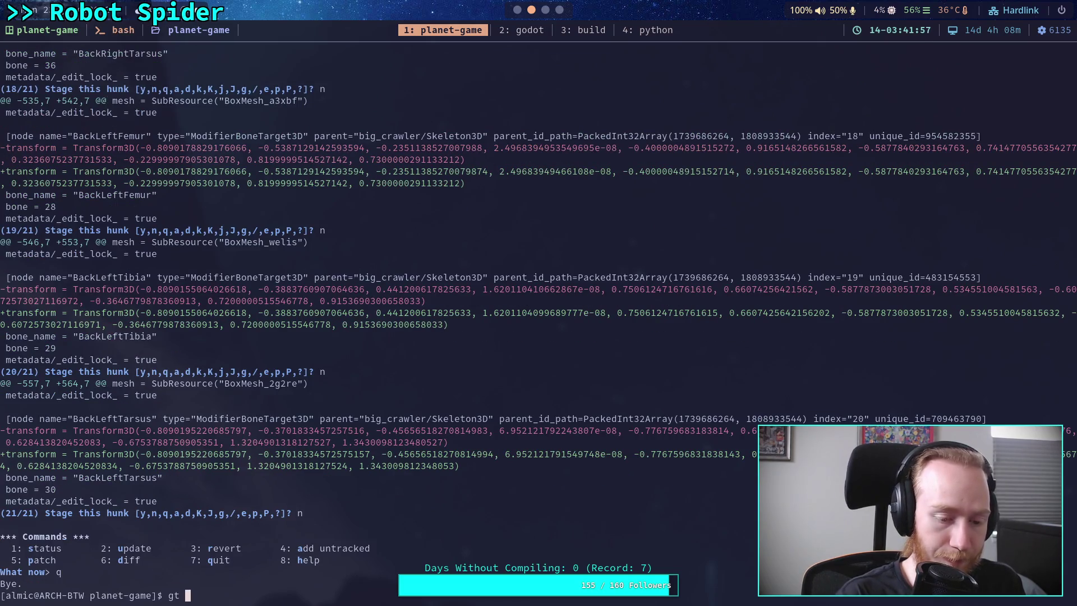
key(BackSpace)
text(it status)
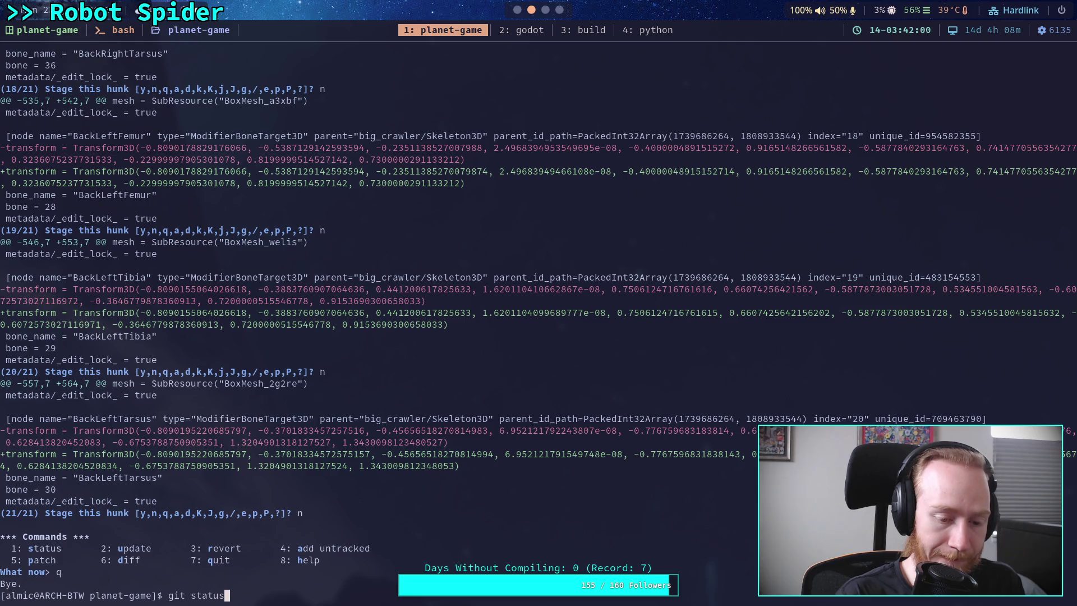
key(Return)
text(git restore)
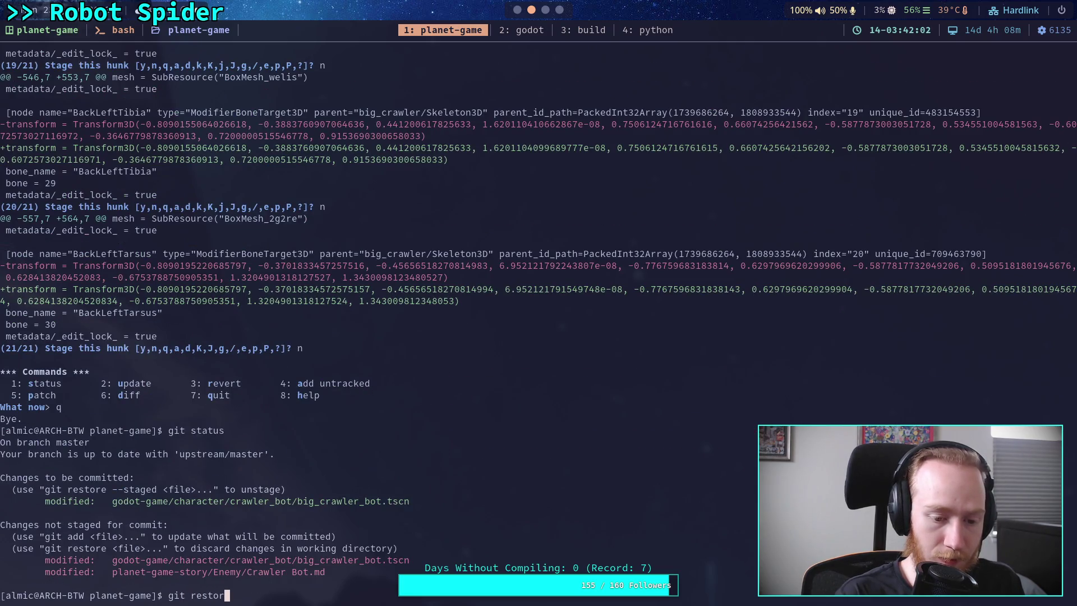
text( god)
key(Tab)
text(cha)
key(Tab)
text(cr)
key(Tab)
key(Return)
Step: Review git status, the staged diff, and the unstaged plan note diff
text(git)
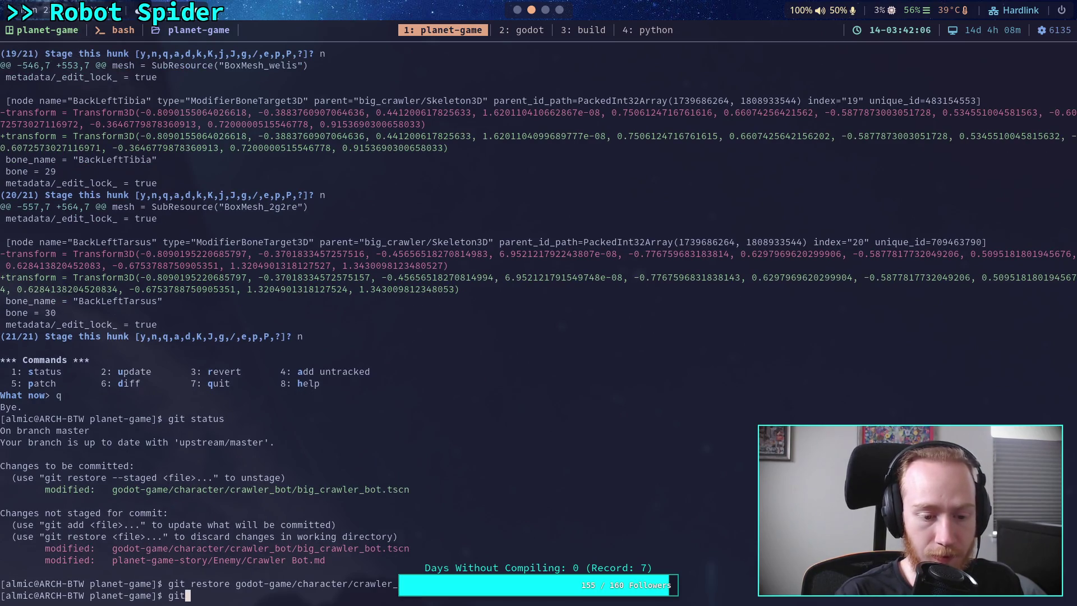
text( status)
key(Return)
text(git diff)
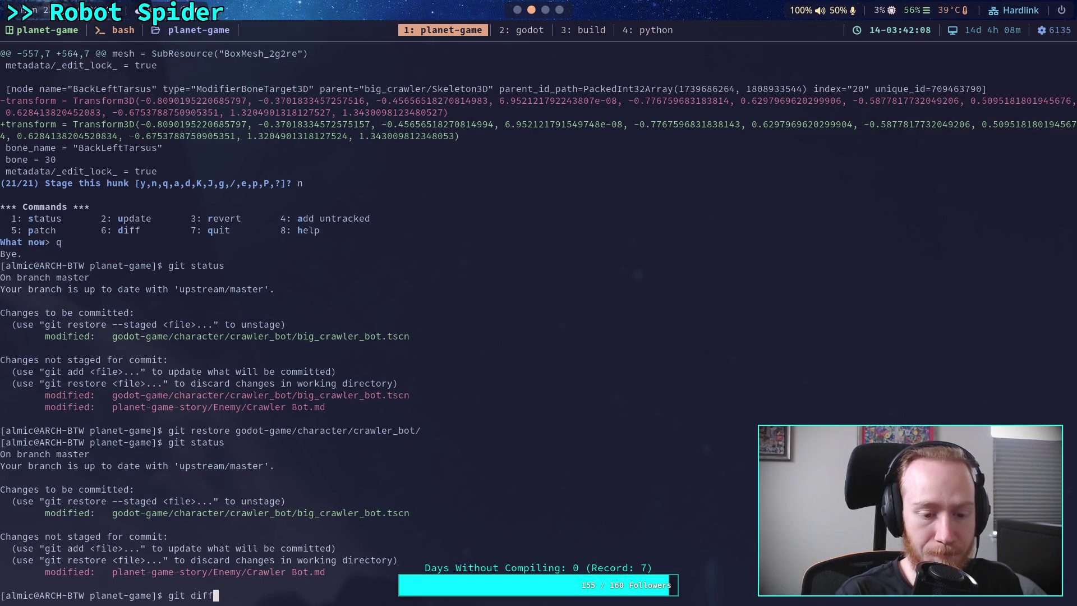
text( --staged)
key(Return)
text(git )
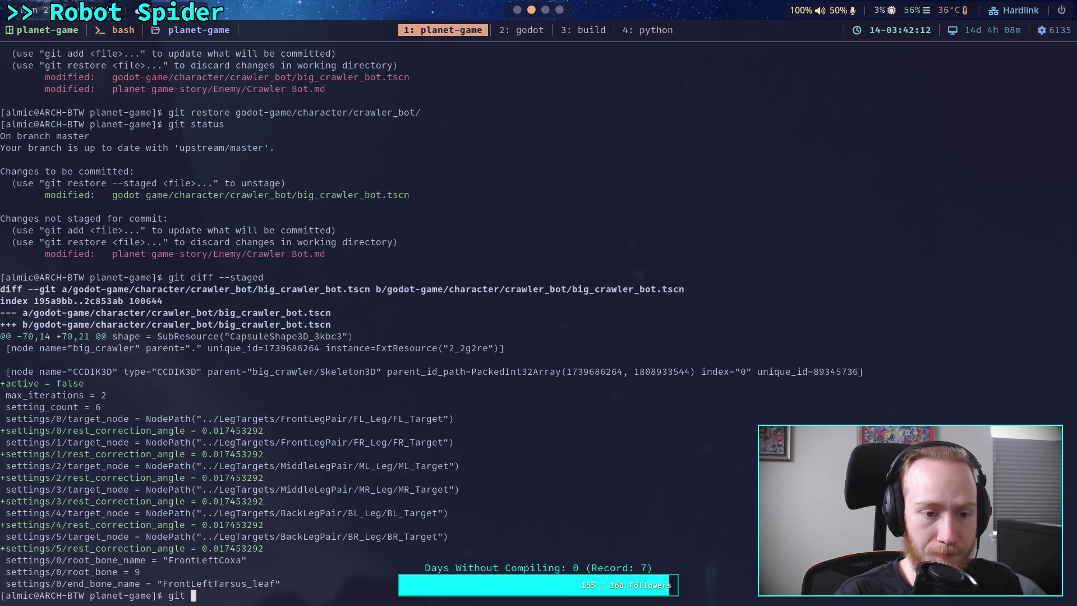
text(diff)
key(Return)
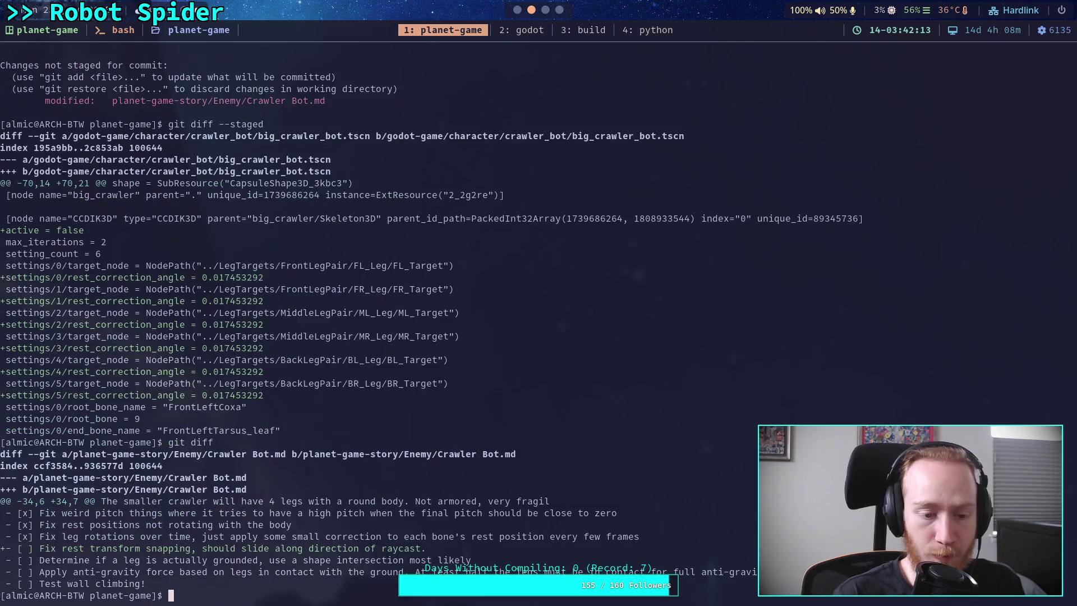
Step: Stage planet-game-story/ and begin a commit message starting 'Add rest corrections to crawler leg'
text(git add )
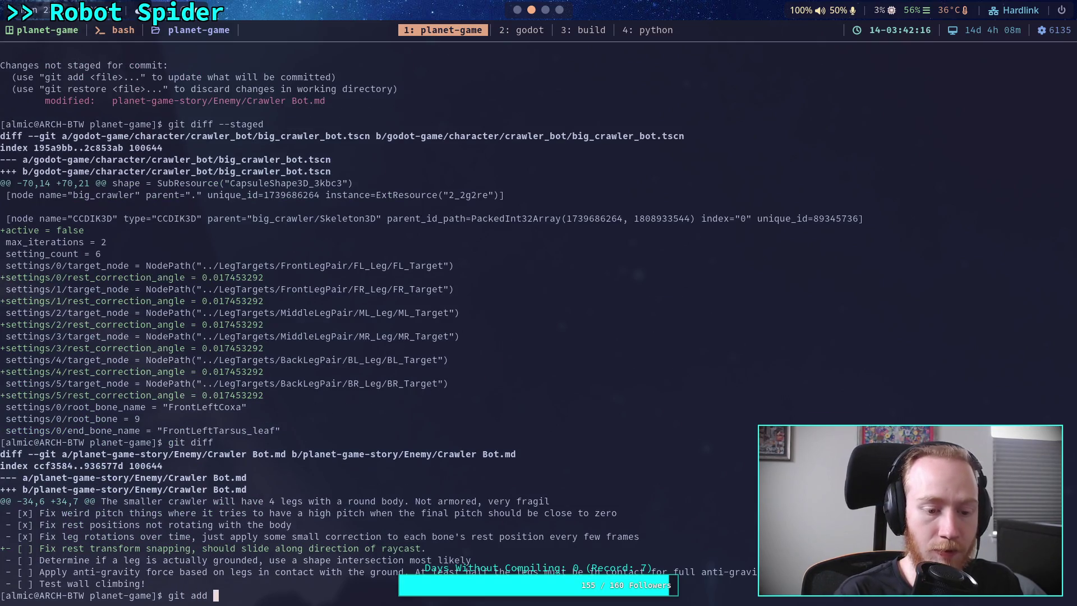
text(planet-game-story/)
key(Return)
text(git )
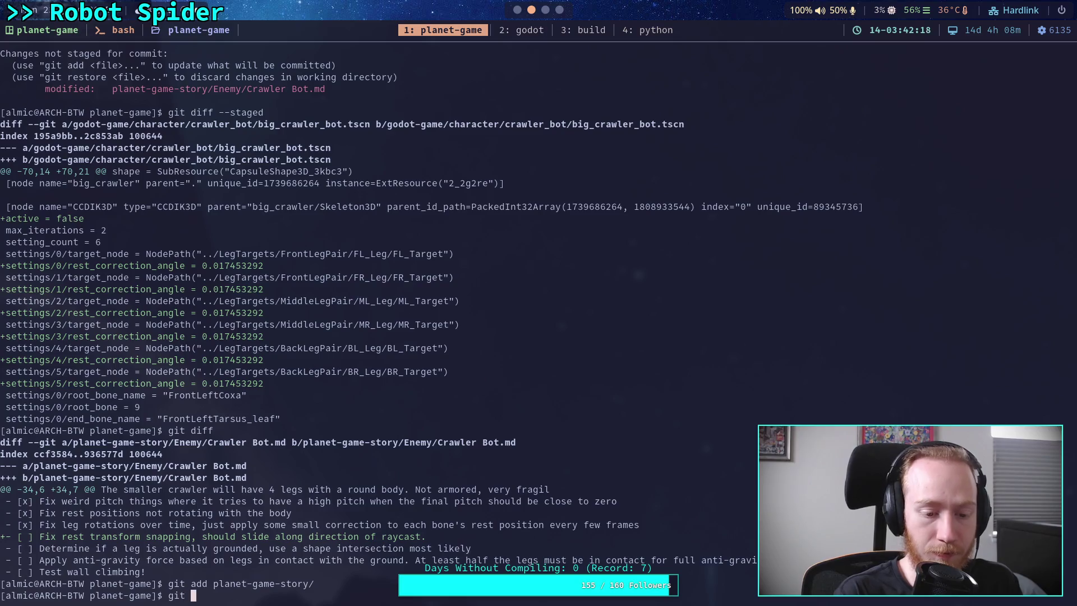
text(commit)
key(Return)
text(OAdd )
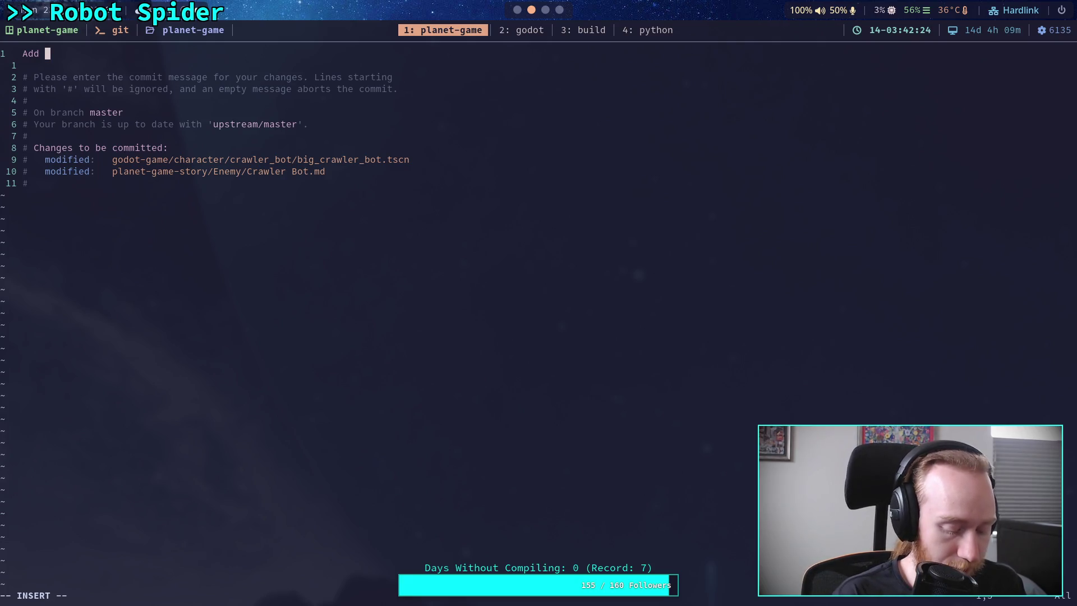
text(res)
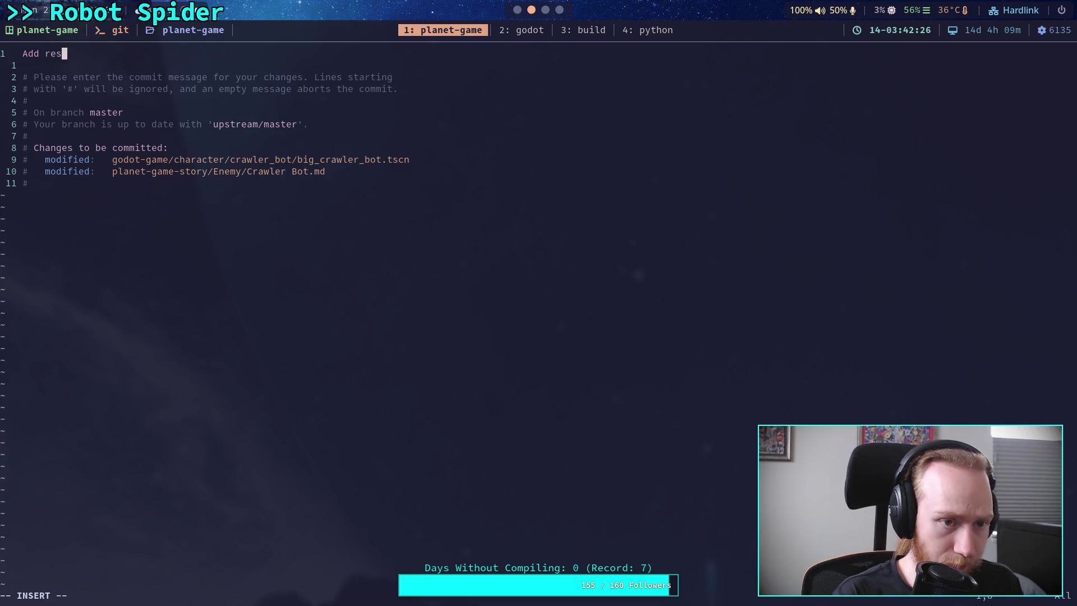
text(t correions to crawler leg IX)
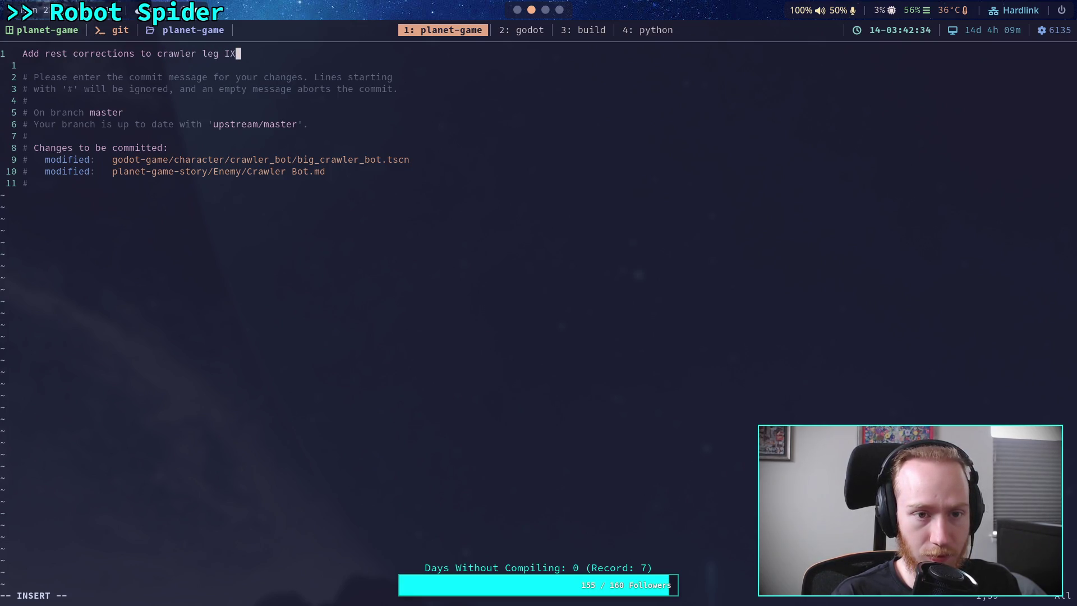
Step: Save the 'Add rest corrections to crawler leg IK' message with :wq to complete the commit
key(Escape)
text(:)
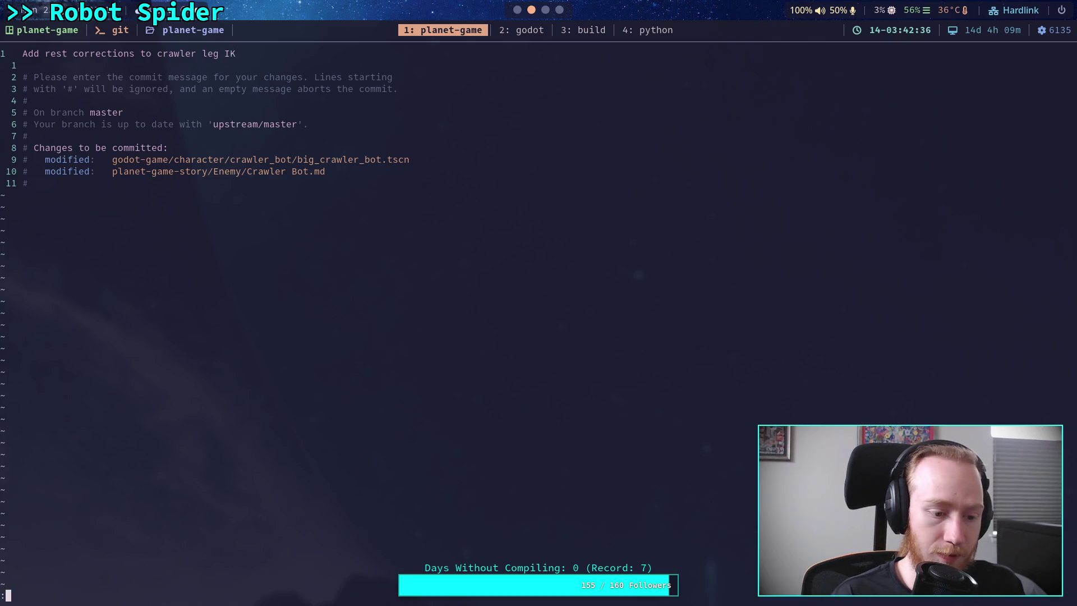
text(wq)
key(Return)
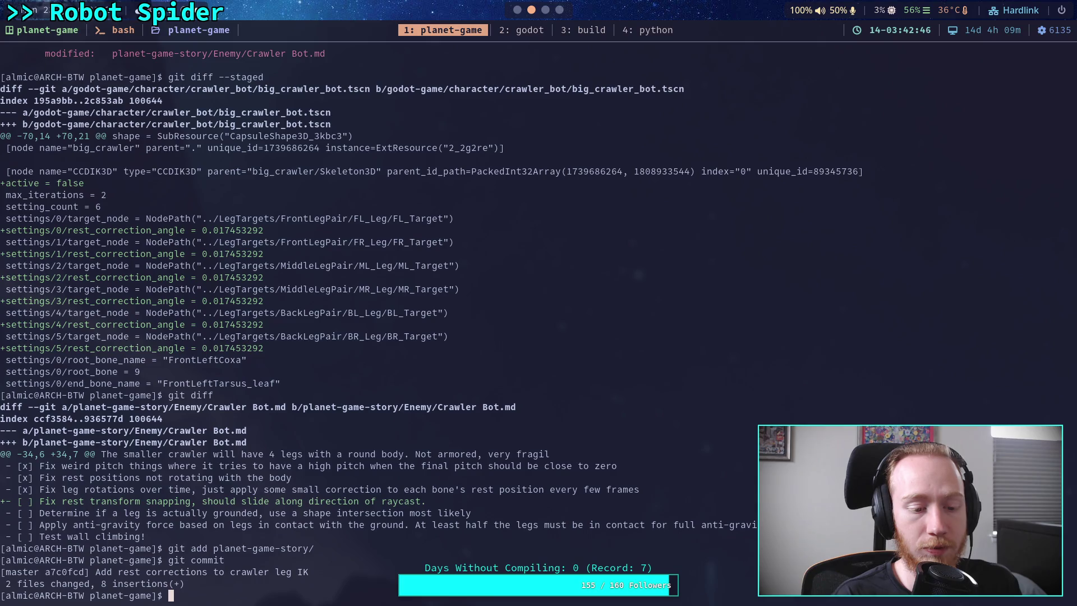
Step: Soft-reset the last commit with git reset --soft HEAD~1 and check the status
text(git reset --soft HEAD~1)
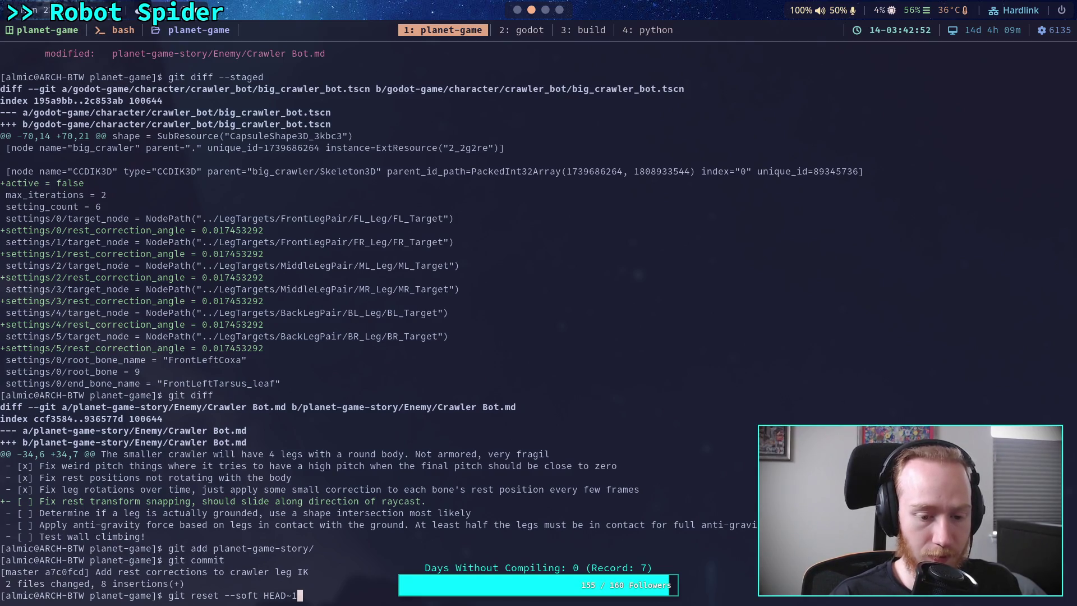
key(Return)
text(git statu)
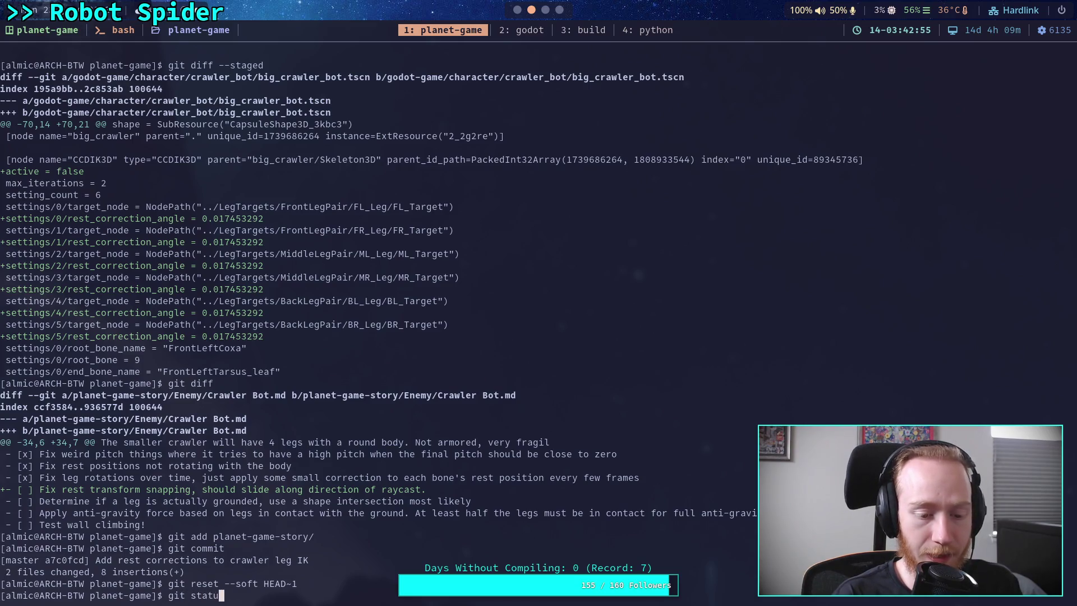
text(s)
key(Return)
Step: Show the staged diff, then unstage the planet-game-story/ note changes
text(git )
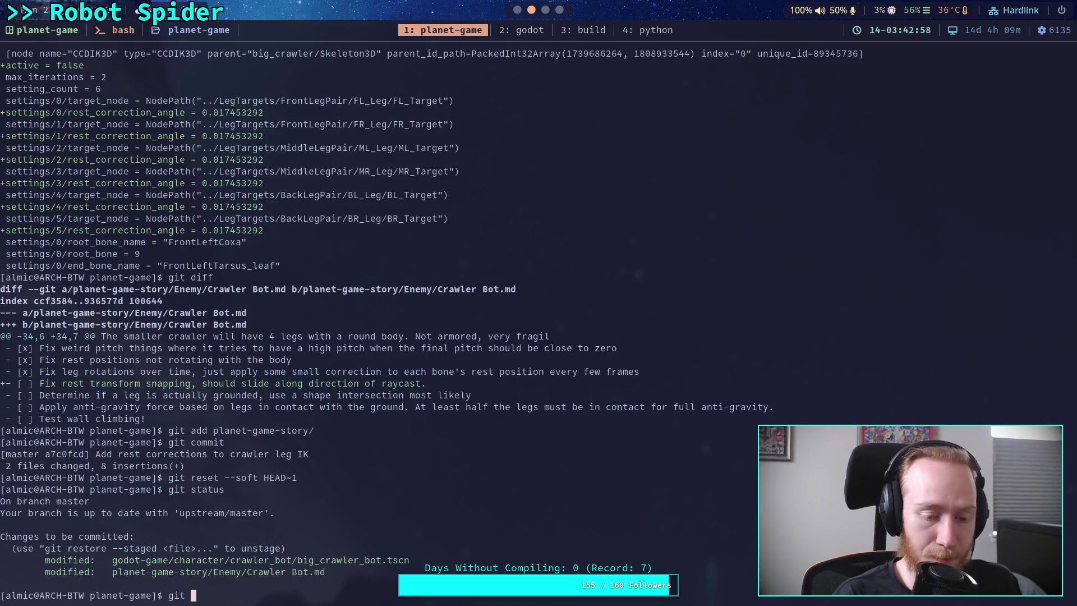
text(diff )
text(---s)
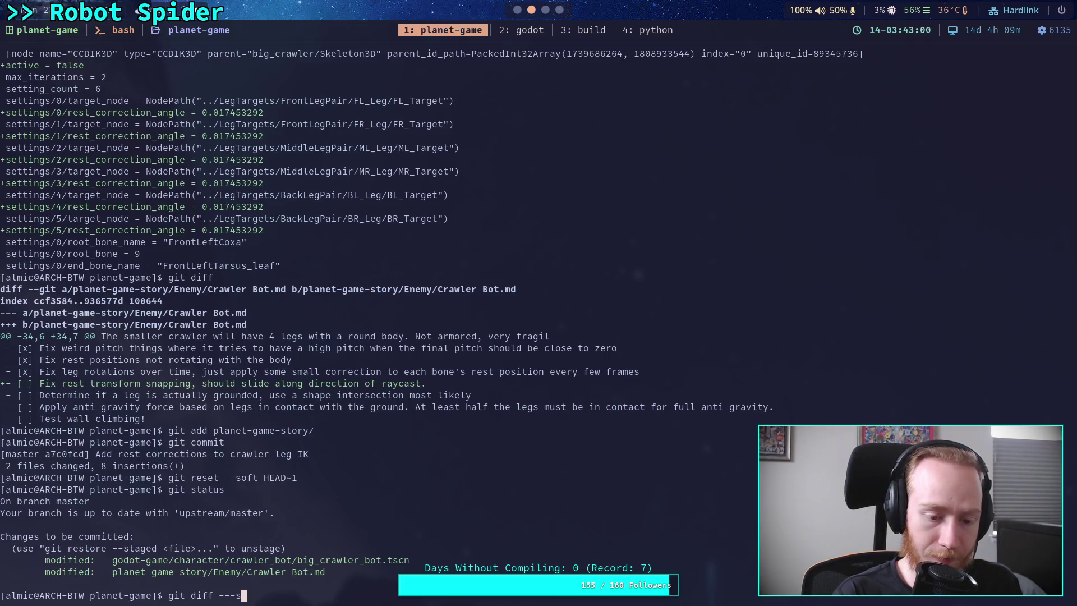
text(-aged)
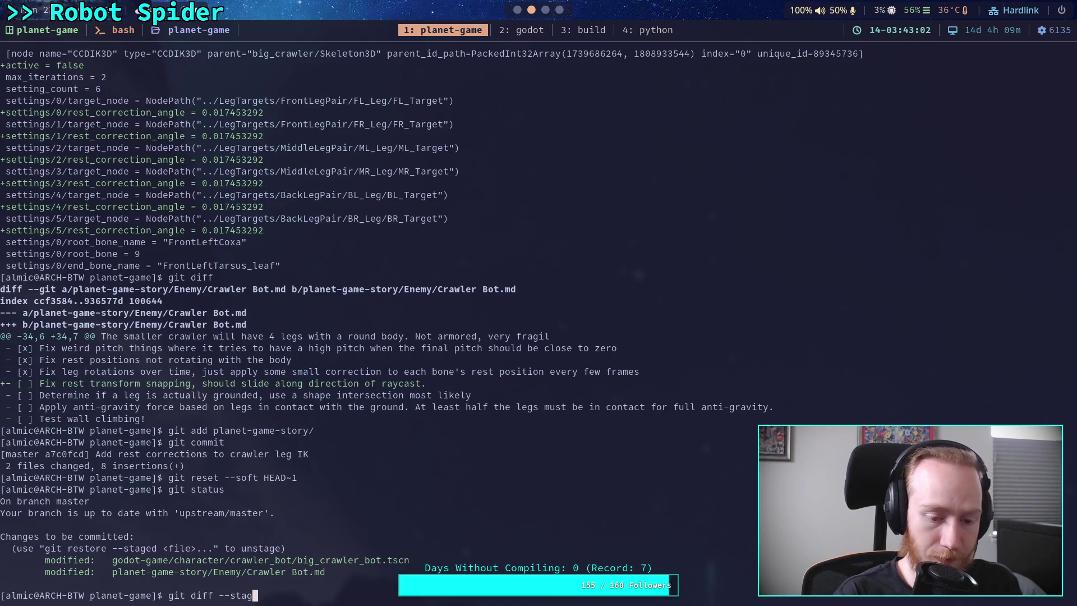
key(Return)
text(git )
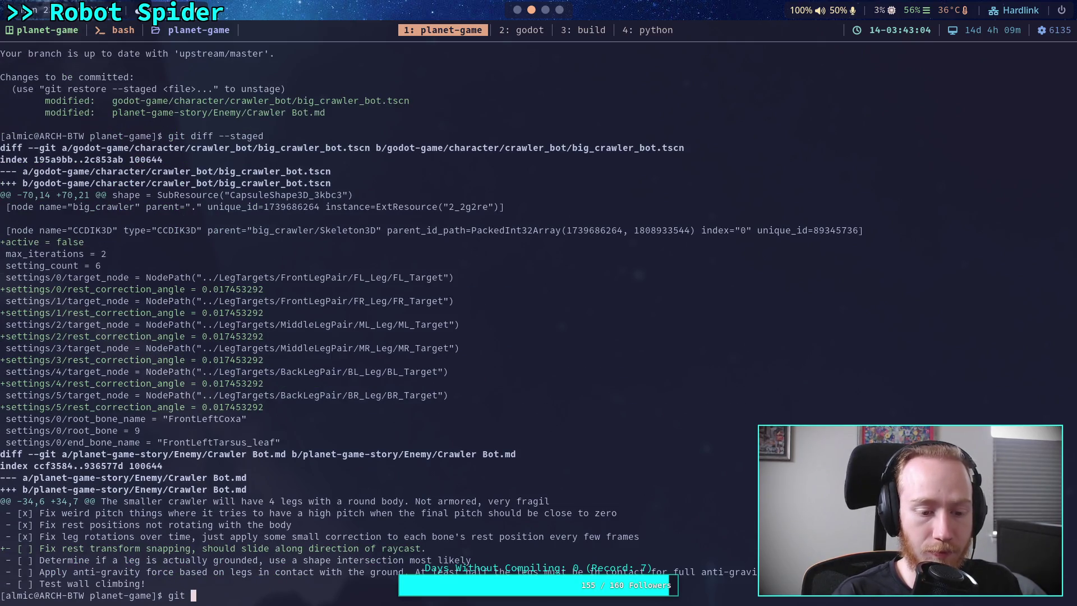
text(restore )
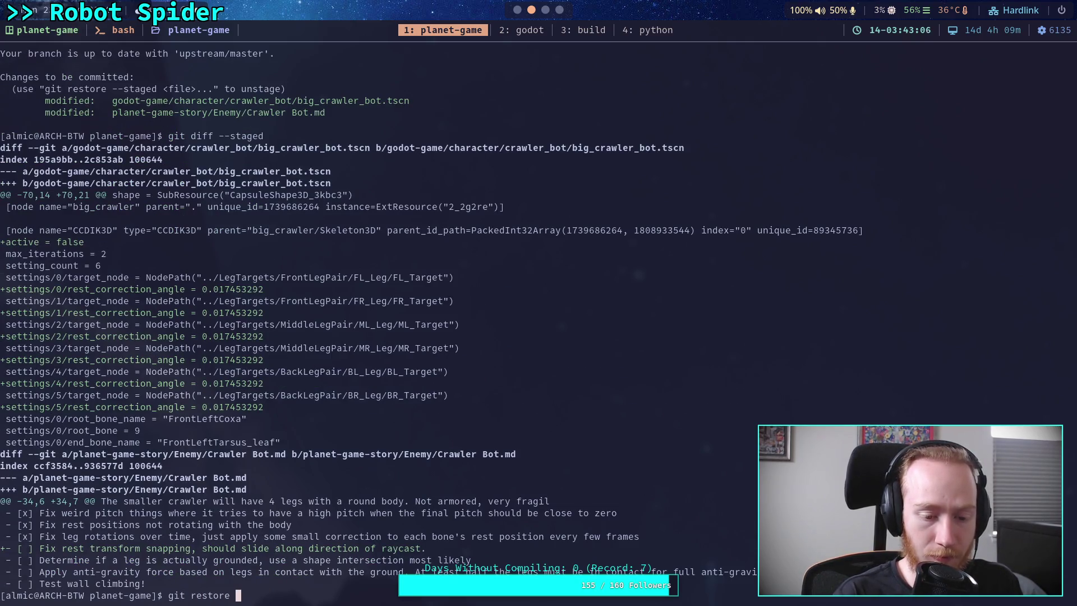
text(--staged planet-game-story/)
key(Return)
Step: Commit the scene change as 'Add rest correction to crawler leg IK' and push it
text(git commit)
key(Return)
text(iAdd rest corre)
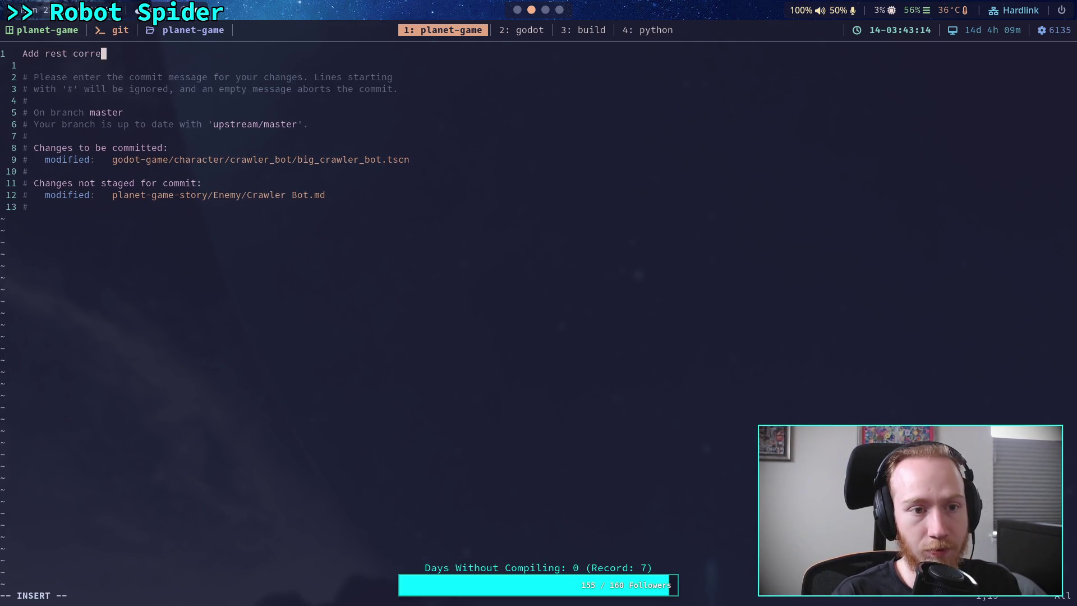
text(ction )
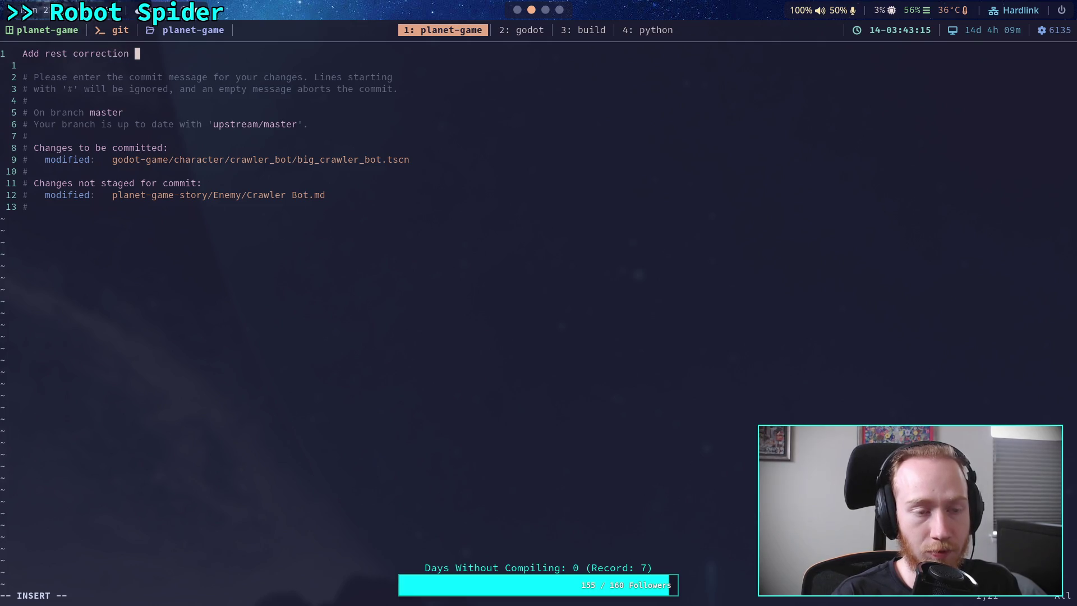
text(to )
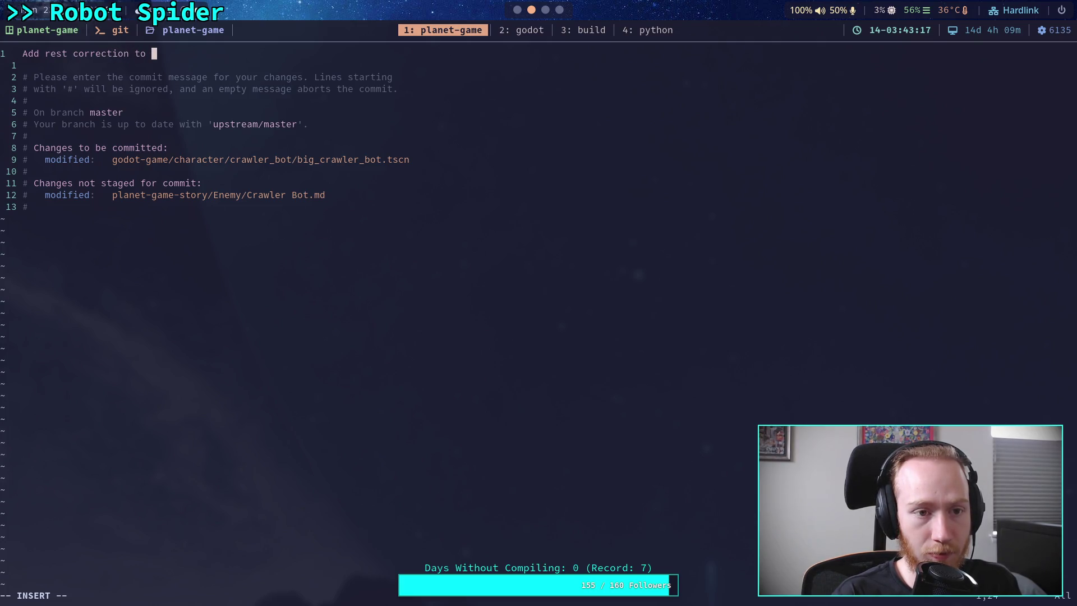
text(egs)
key(BackSpace)
key(BackSpace)
key(BackSpace)
text(cr)
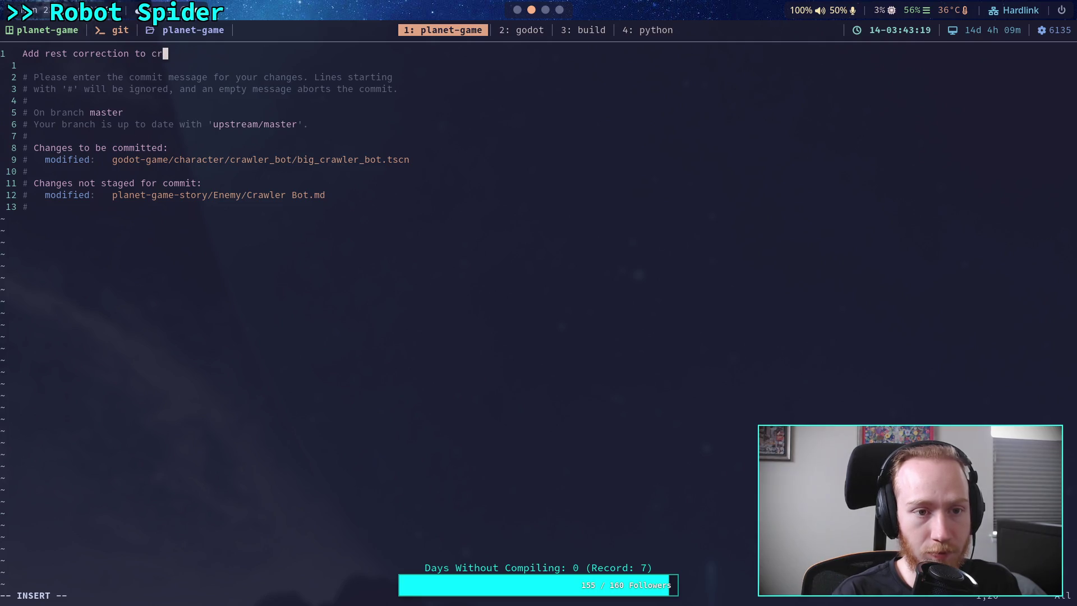
text(awler leg I)
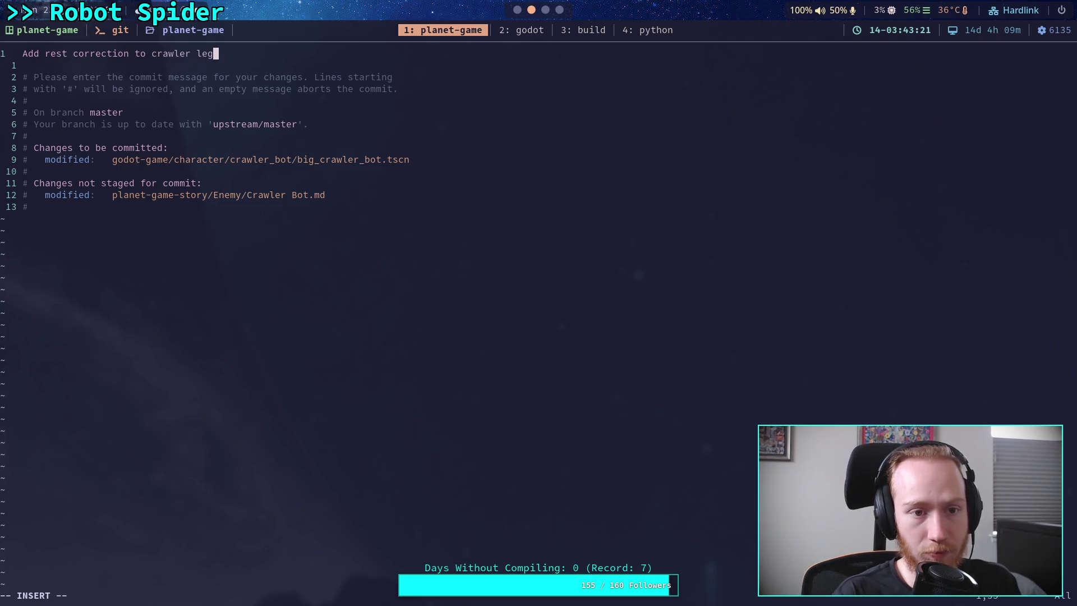
key(Escape)
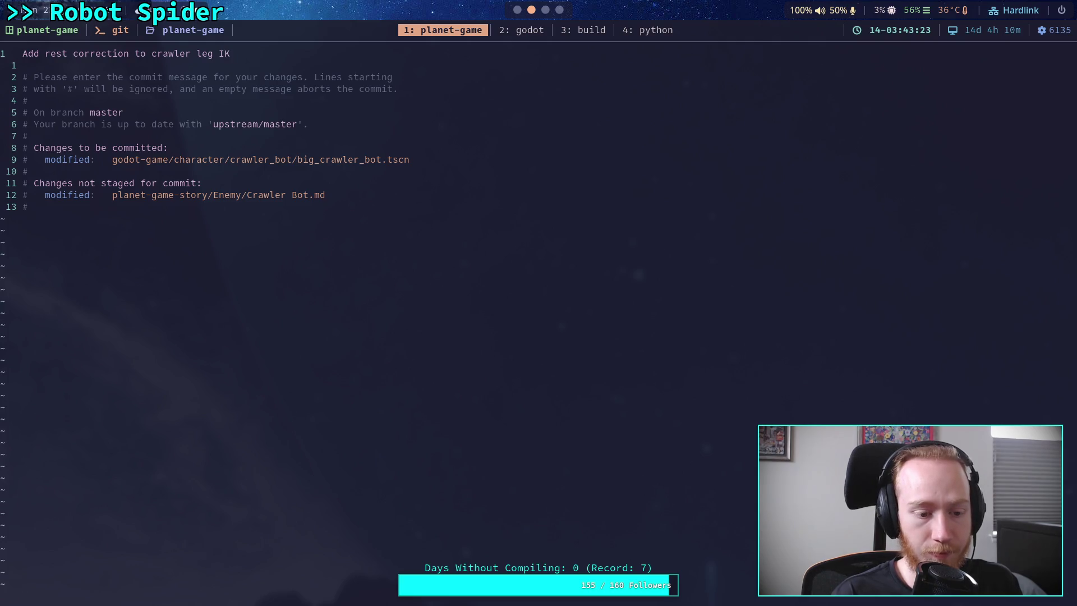
text(:wq)
key(Return)
text(git push)
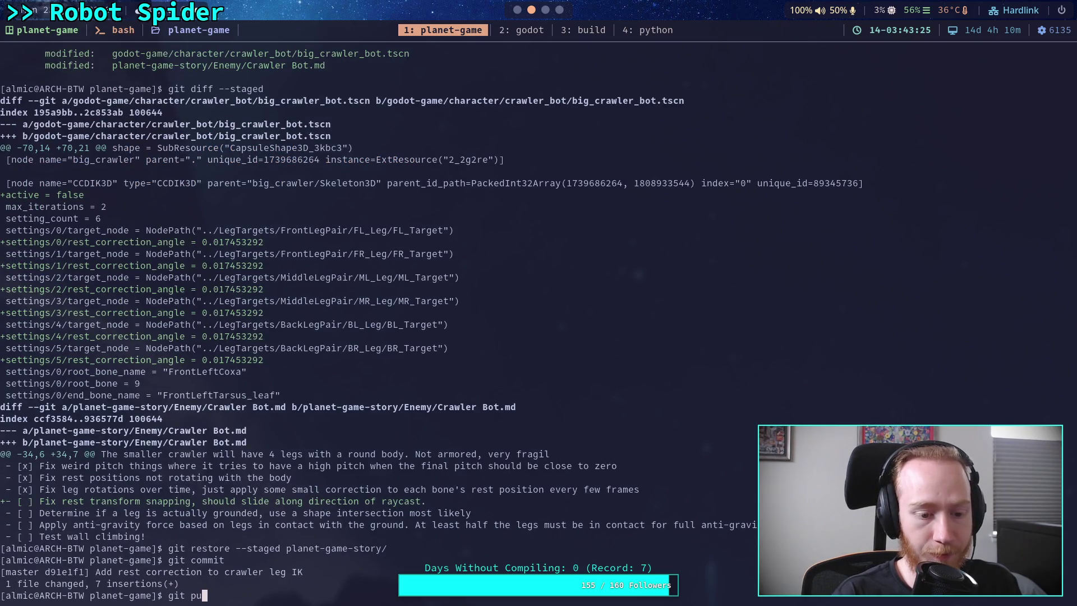
key(Return)
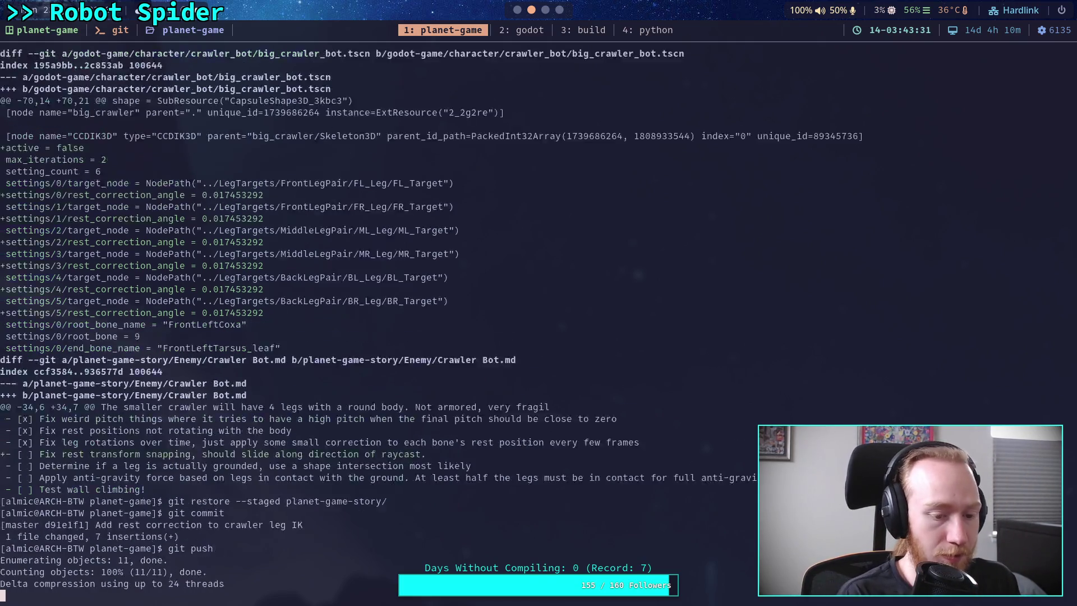
Step: Restage planet-game-story/ and start a new git commit
text(git add pl)
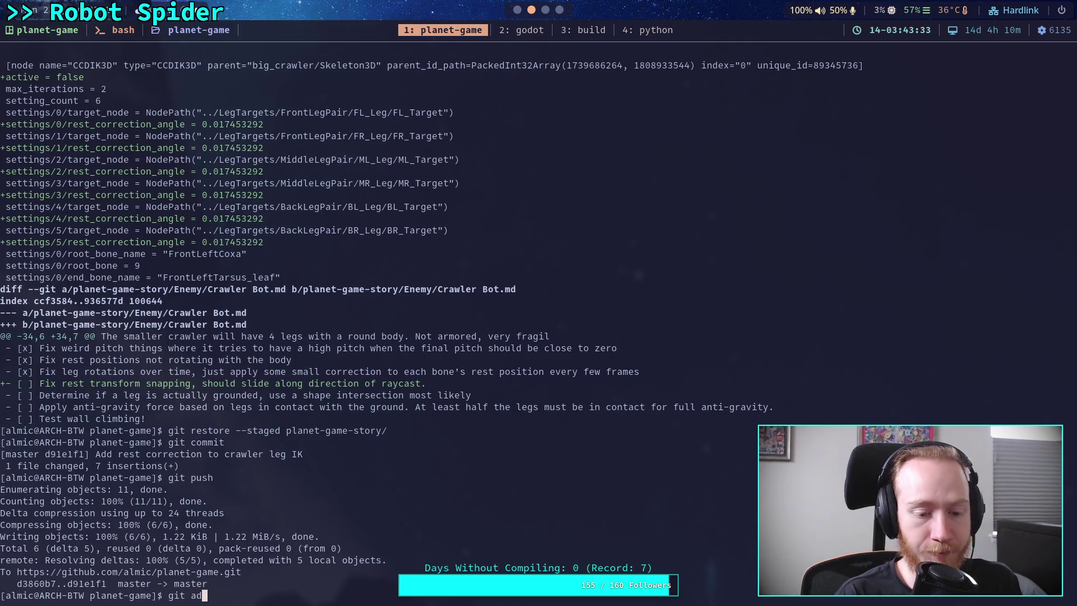
key(Tab)
key(Return)
text(git co)
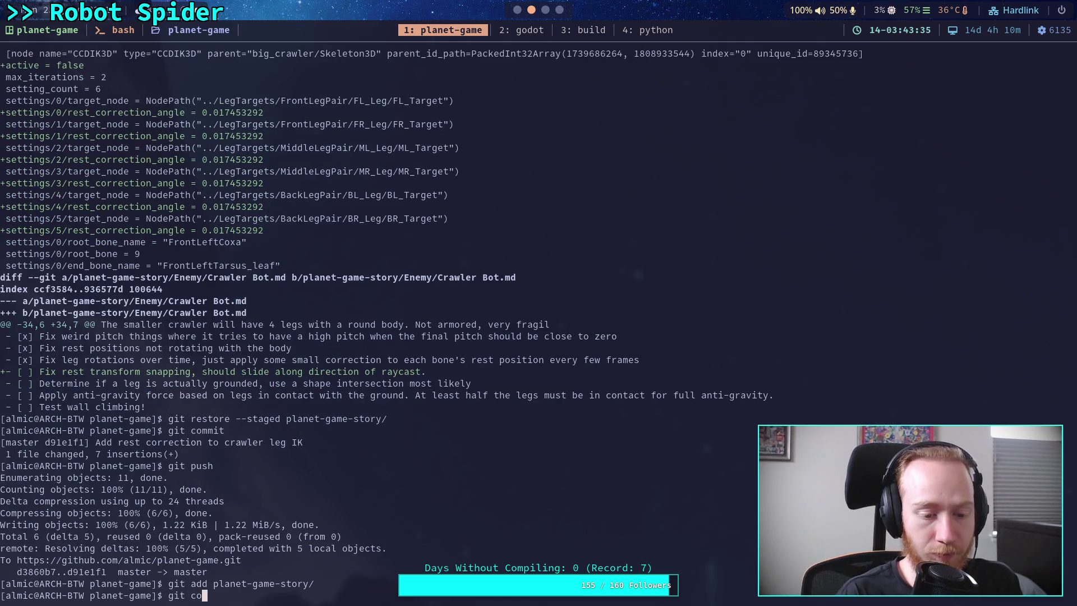
text(mmit)
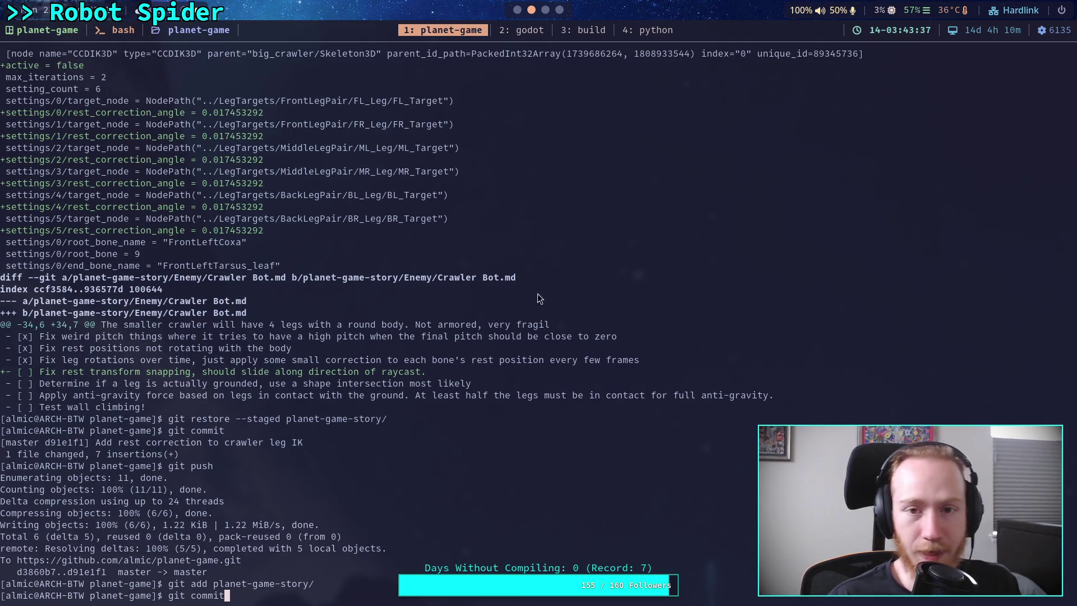
key(super+4)
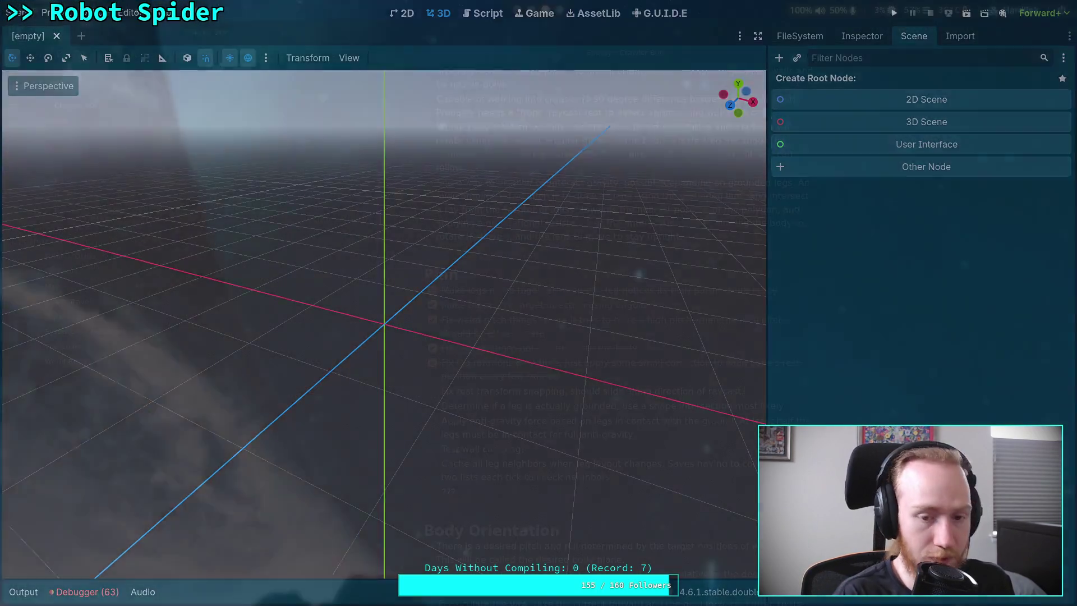
Step: Commit the plan note with the message 'Update crawler plan'
key(super+3)
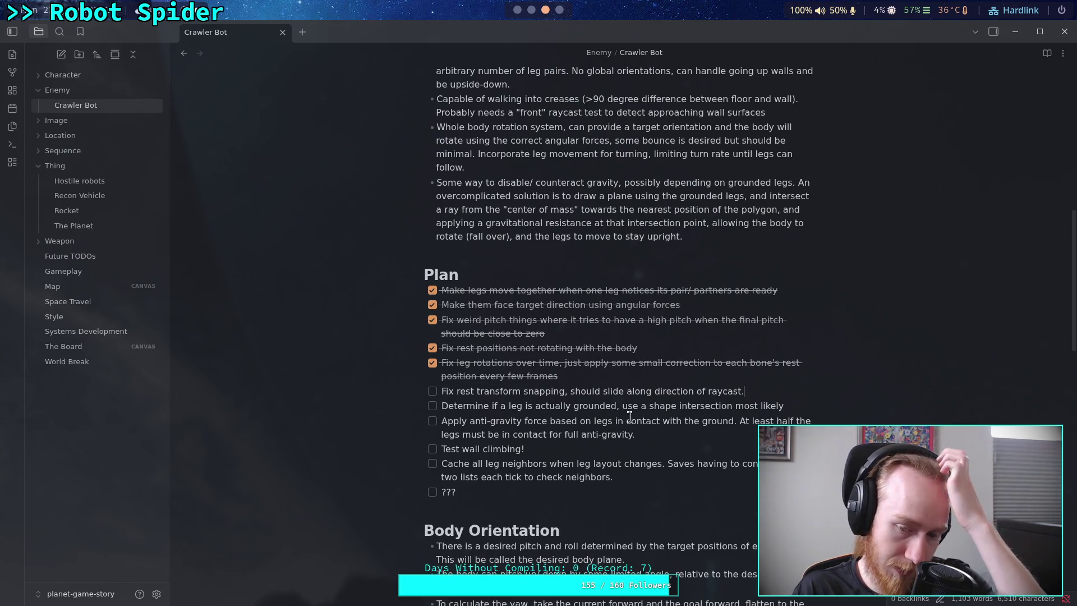
key(super+4)
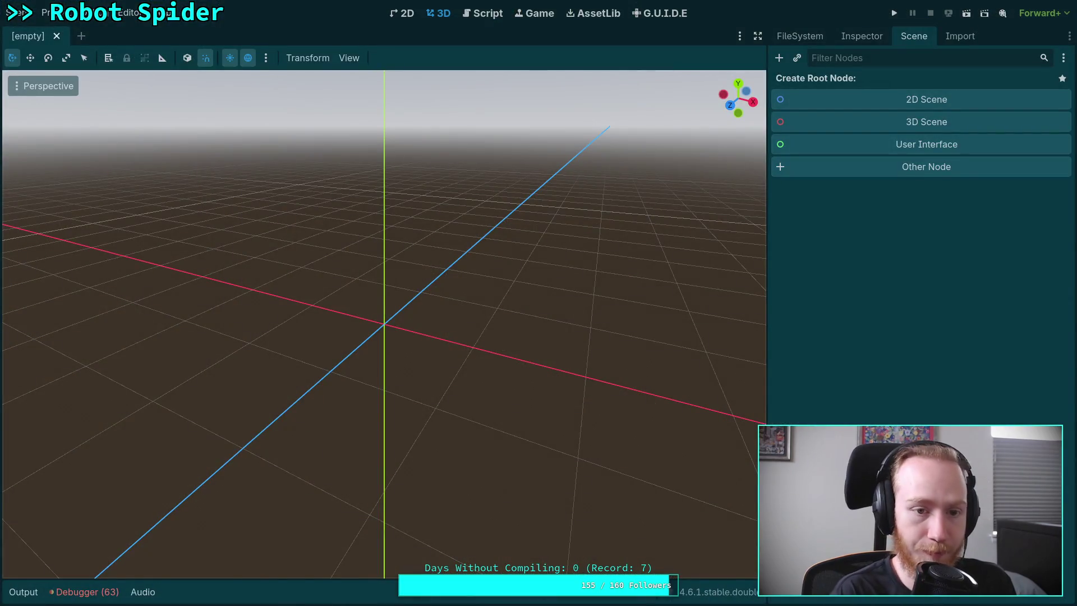
key(super+2)
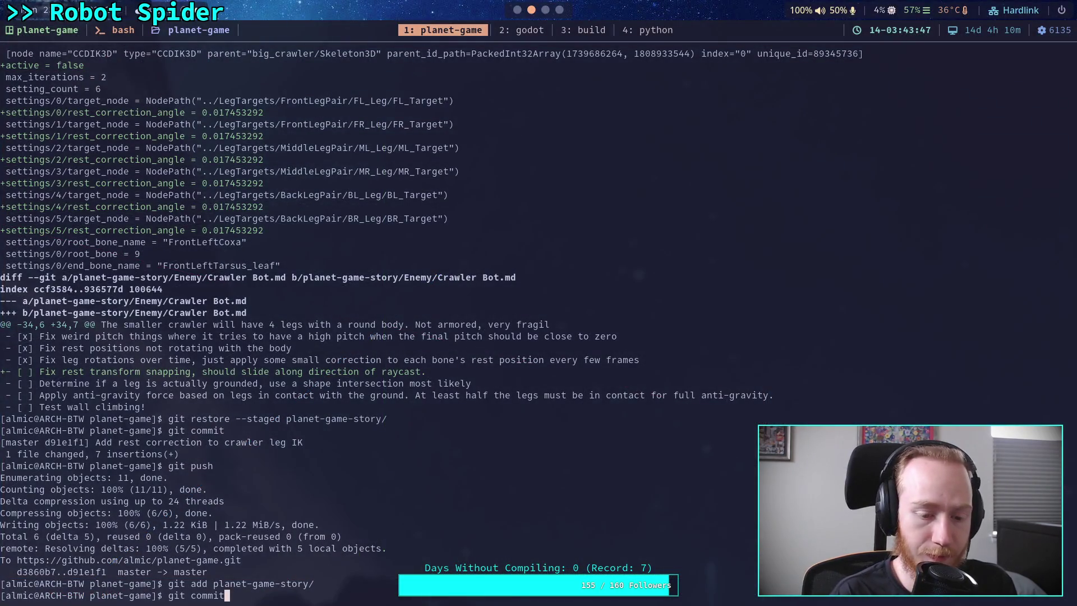
key(Return)
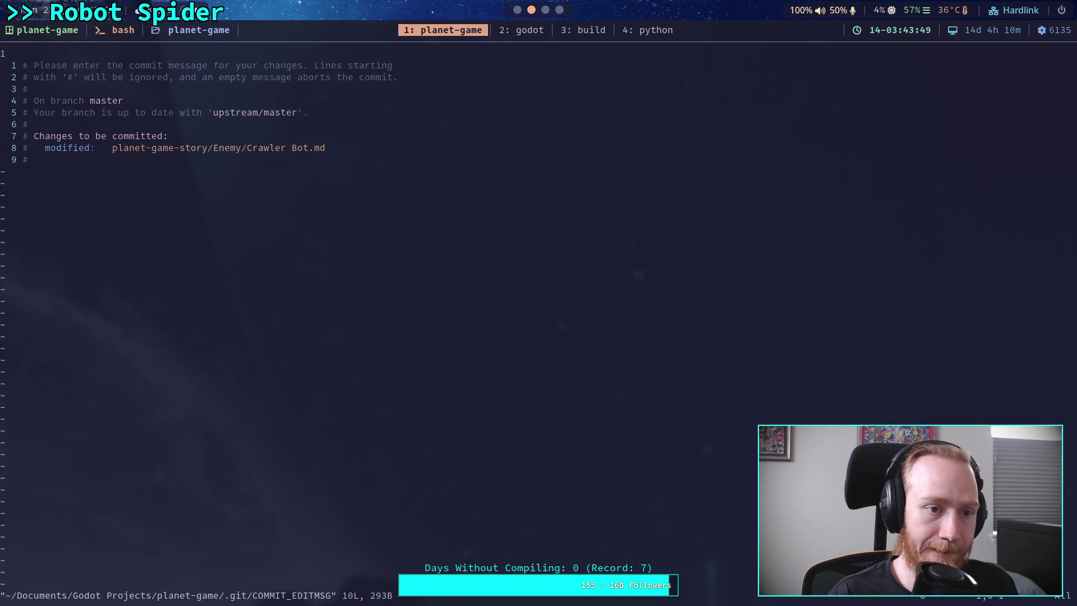
text(OUpdate )
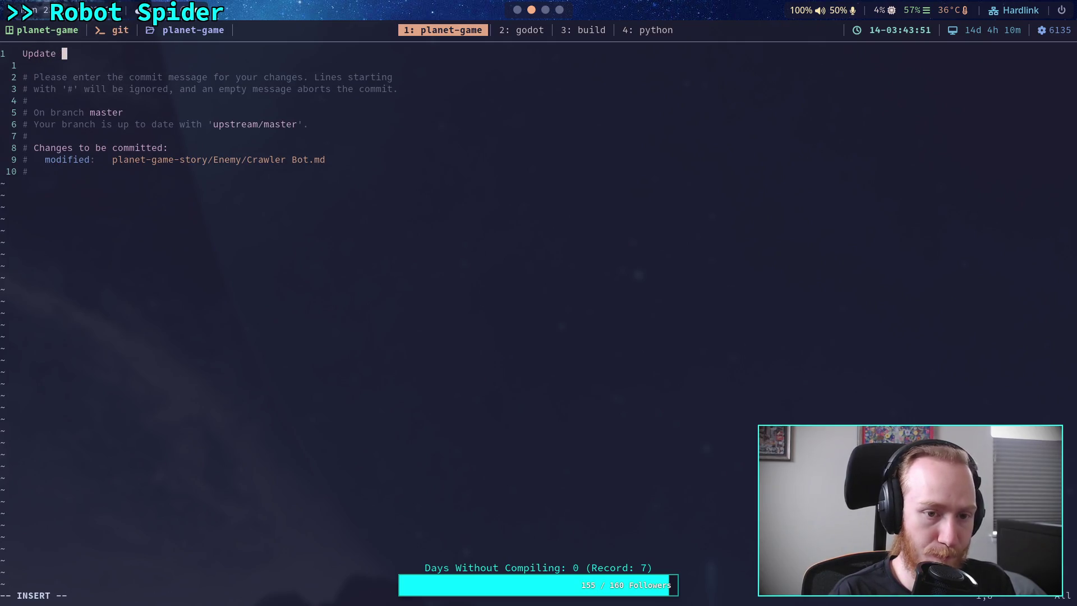
text(craw)
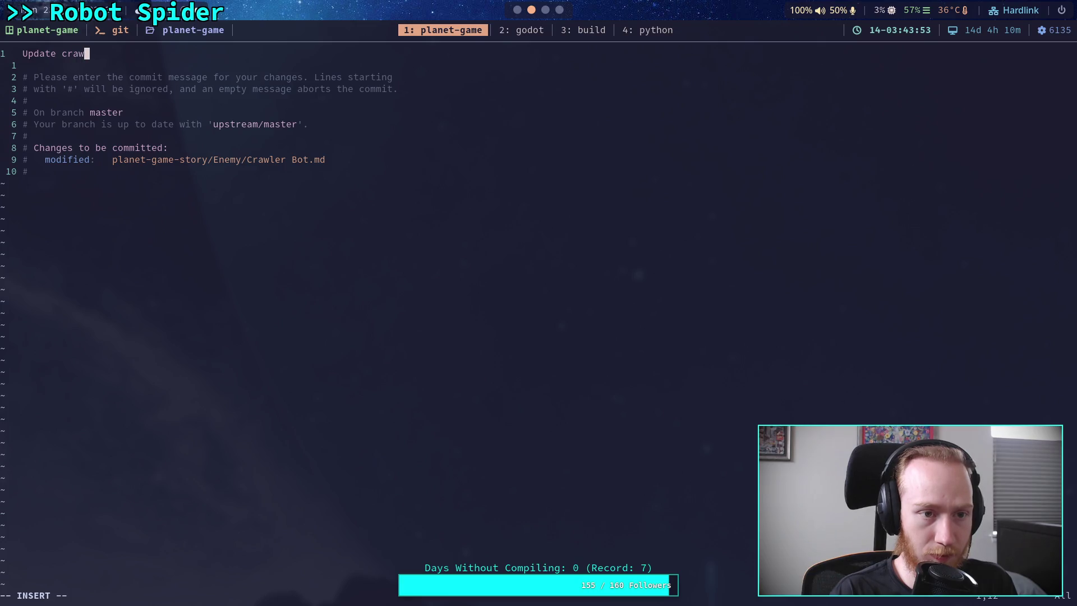
text(lerplan)
key(Escape)
text(q)
key(Return)
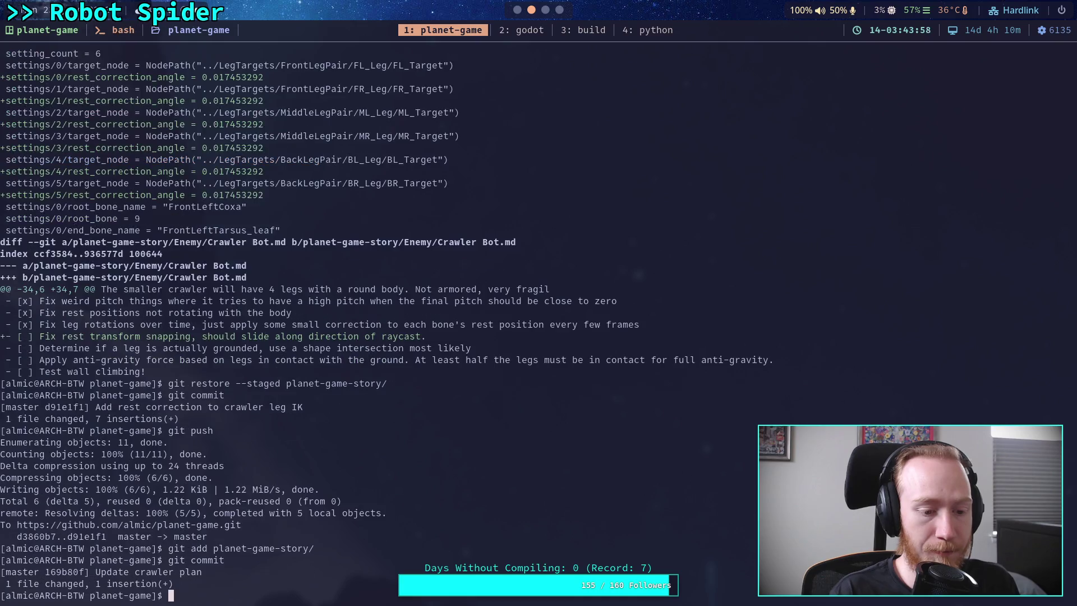
Step: Push the plan commit to the remote and return to the Godot editor
text(git push)
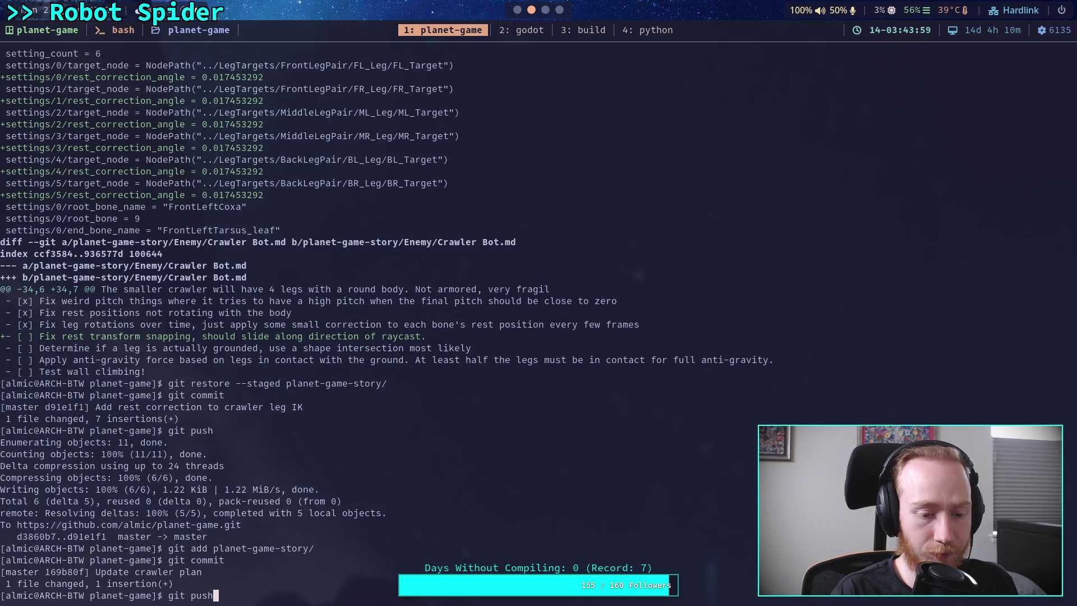
key(Return)
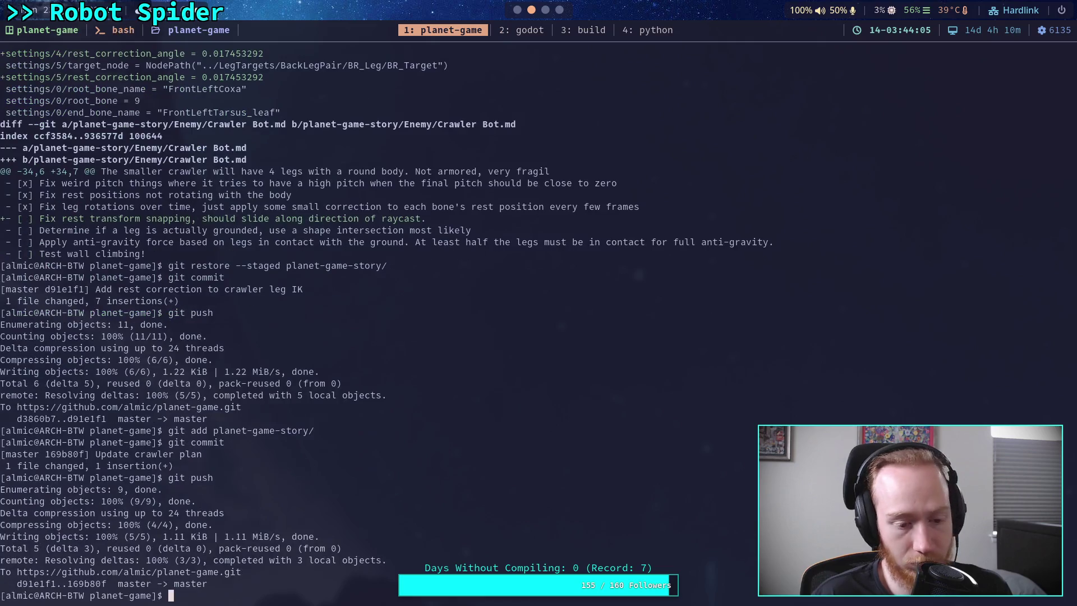
key(super+2)
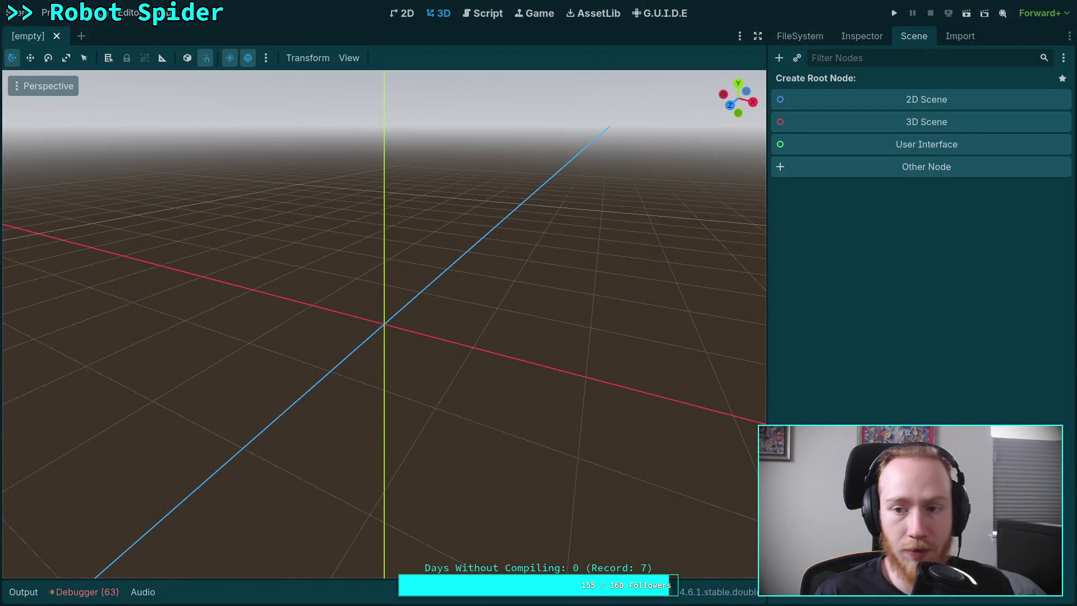
Step: Open CrawlerLeg.gd from the project's FileSystem tree
click(861, 36)
click(791, 36)
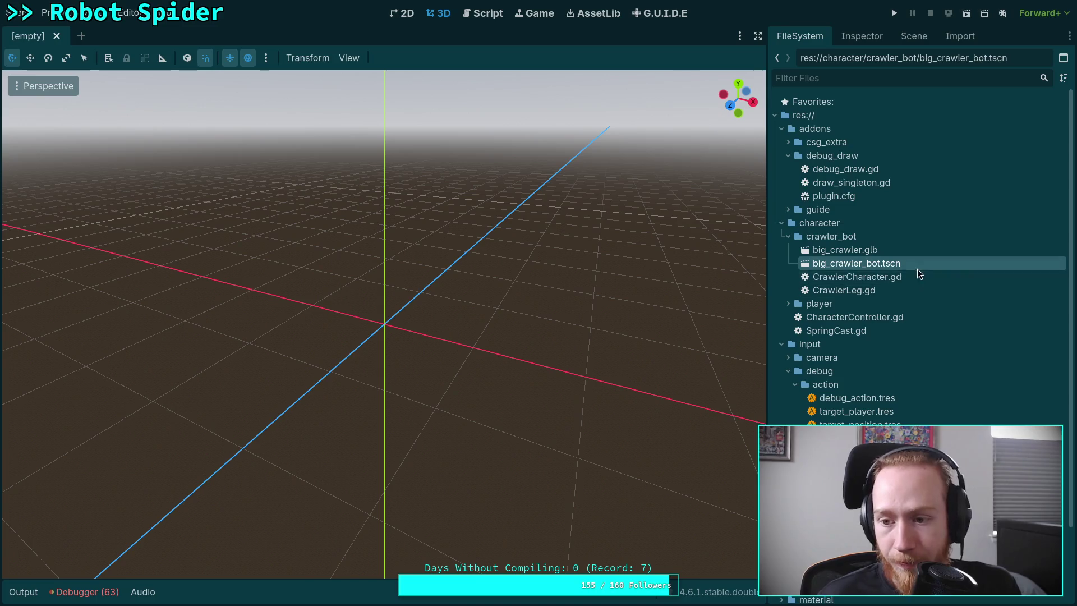
double_click(838, 291)
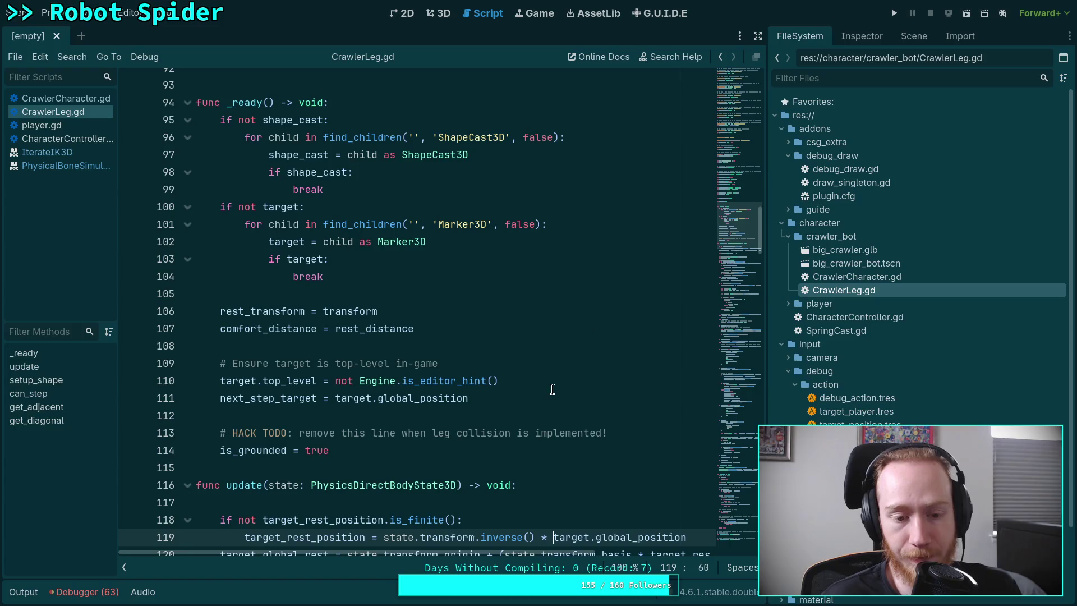
scroll(439, 371, down, 5)
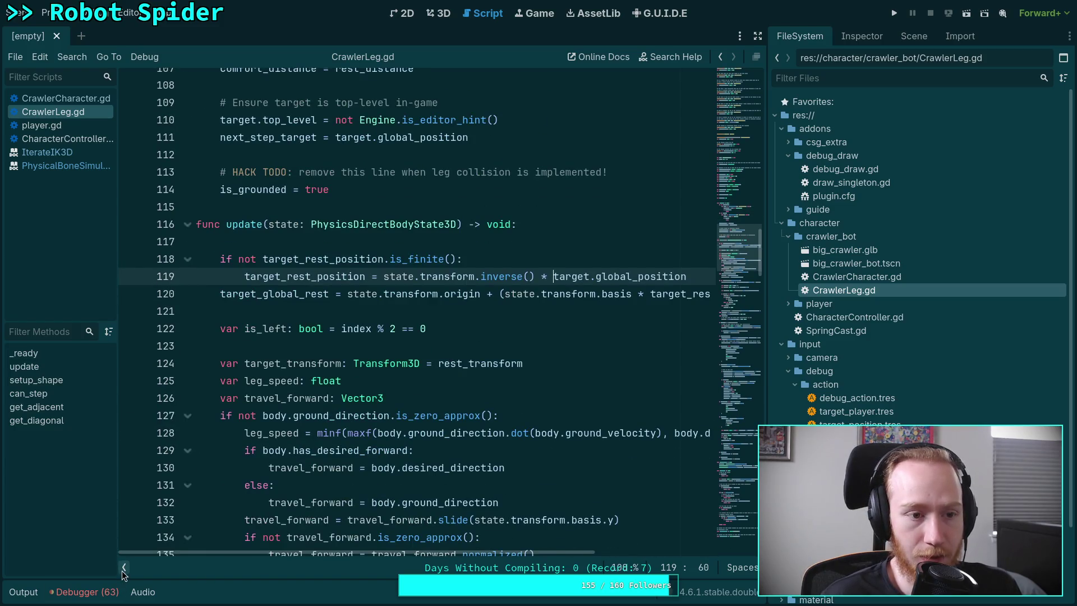
Step: Close player.gd, CharacterController.gd and every other script except CrawlerLeg.gd, then narrow the FileSystem dock
click(65, 139)
right_click(67, 138)
key(Escape)
right_click(60, 129)
click(75, 165)
right_click(60, 129)
click(71, 165)
right_click(56, 111)
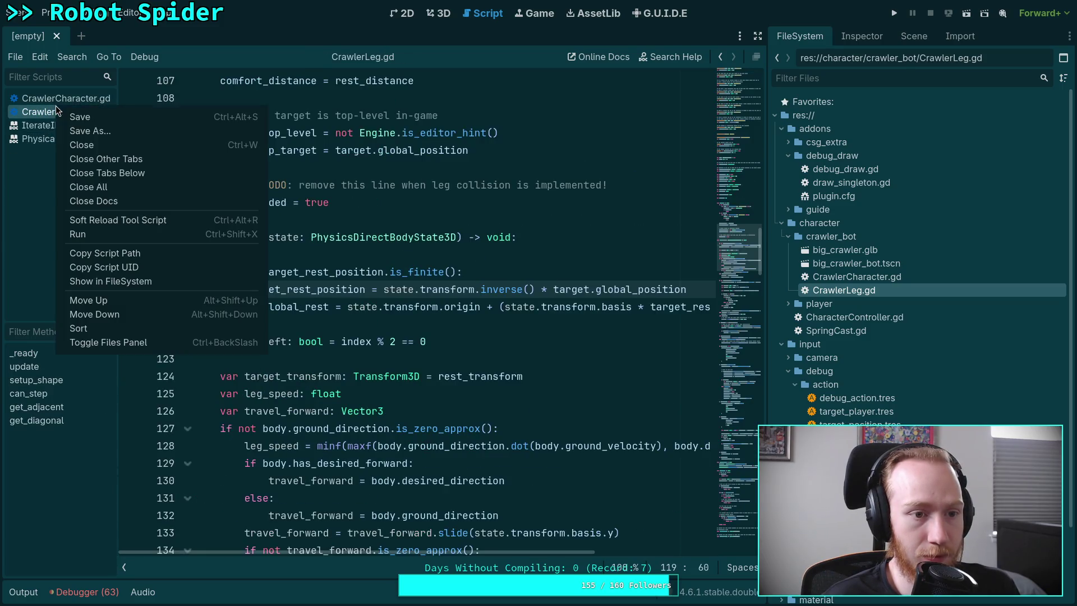
click(103, 154)
drag(766, 275, 874, 275)
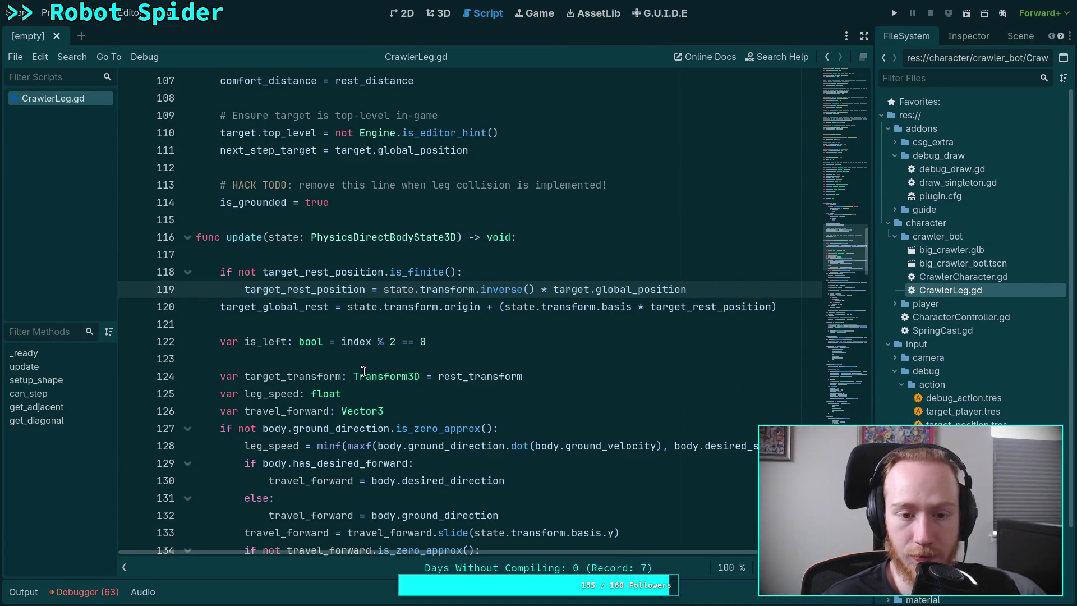
scroll(417, 361, down, 3)
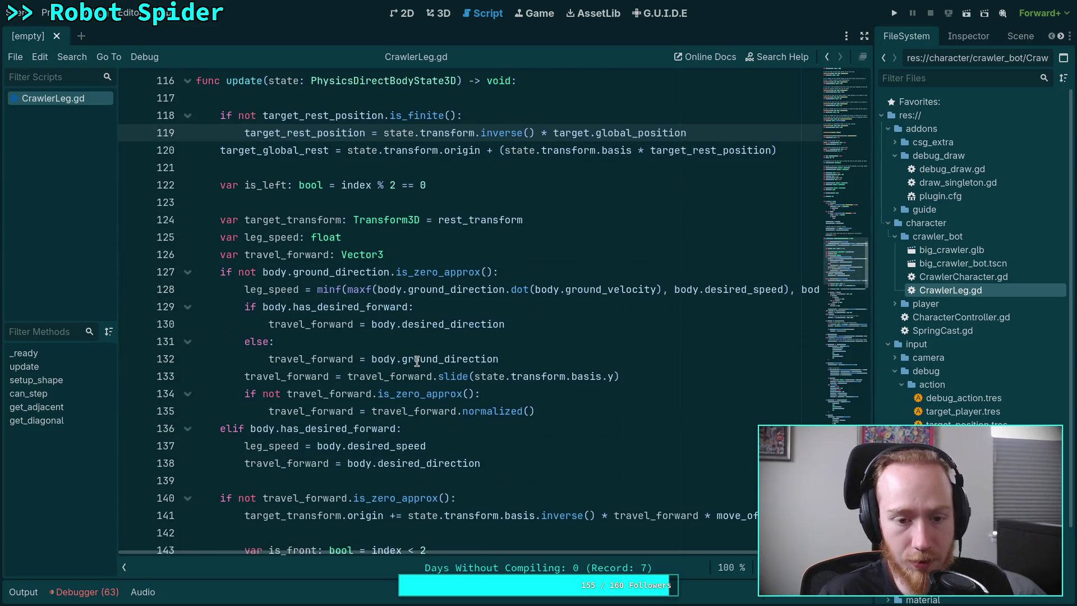
scroll(416, 364, down, 2)
scroll(410, 367, down, 3)
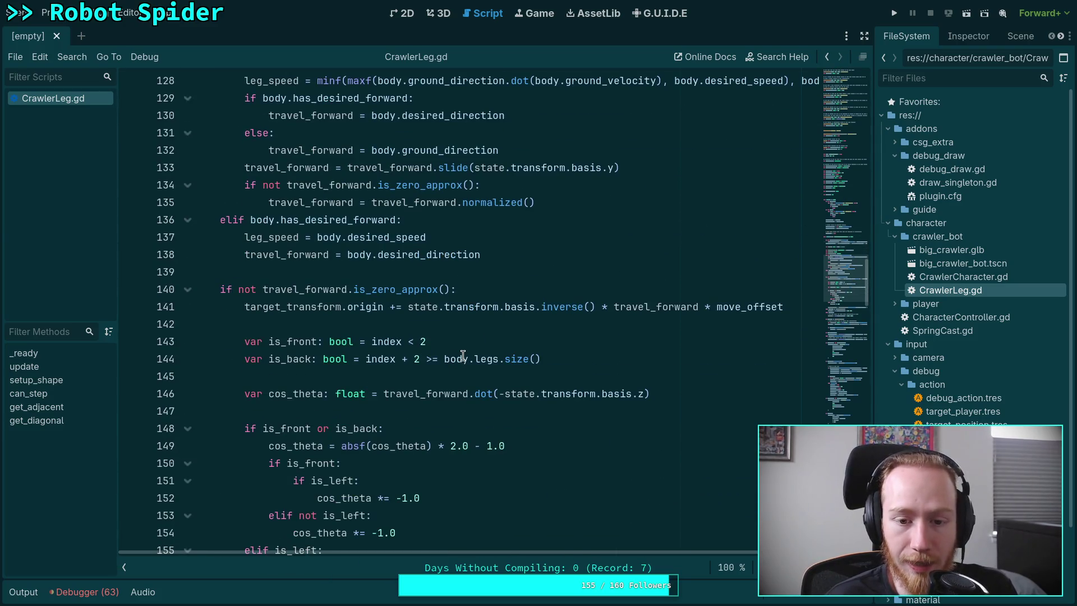
scroll(395, 385, down, 1)
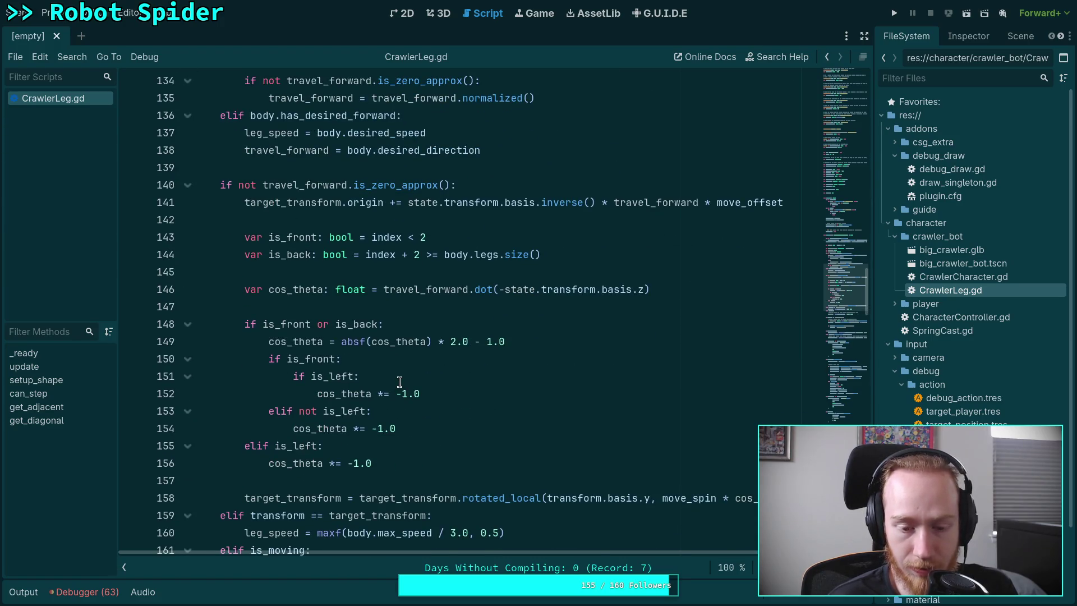
scroll(400, 382, down, 1)
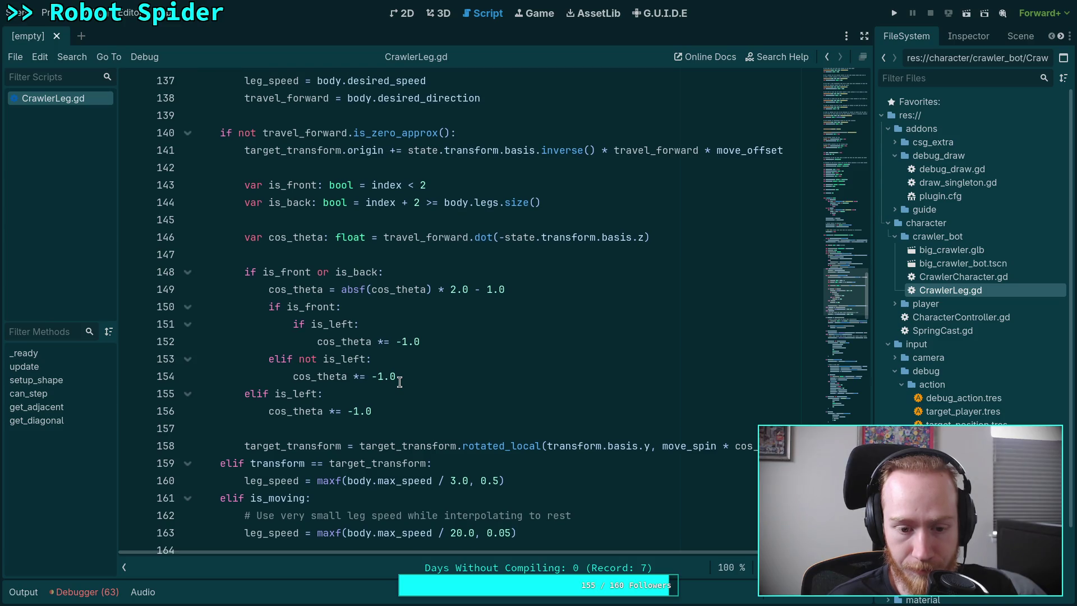
scroll(400, 378, up, 5)
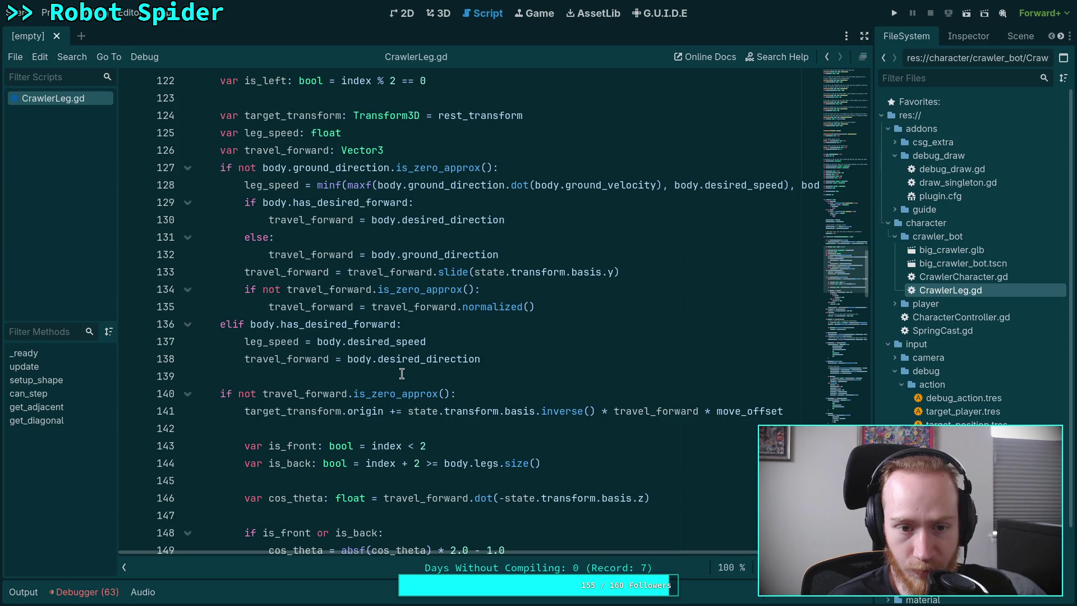
scroll(401, 373, up, 2)
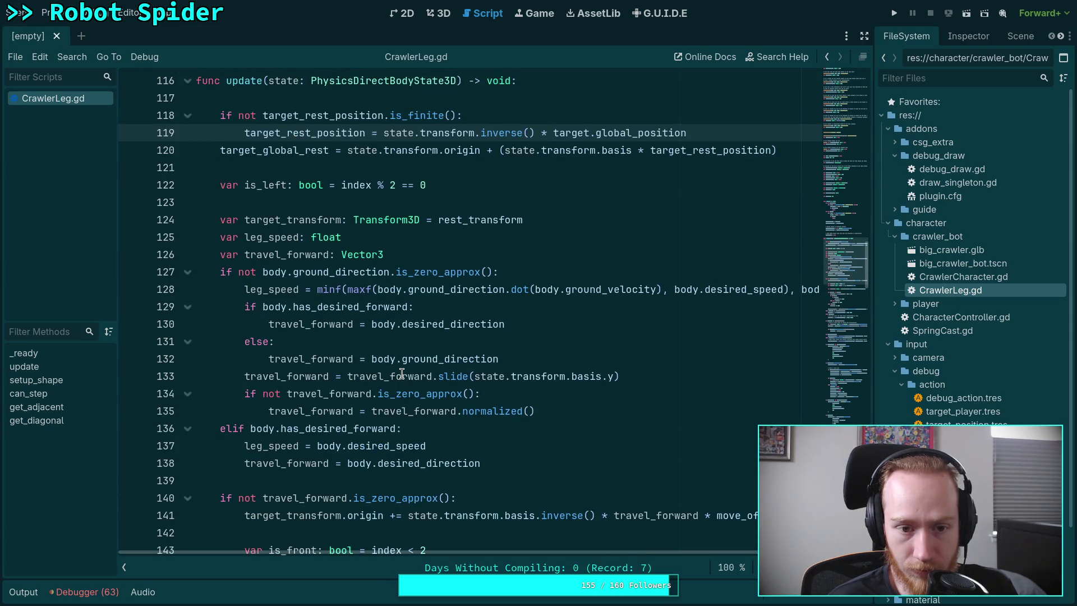
scroll(402, 374, down, 13)
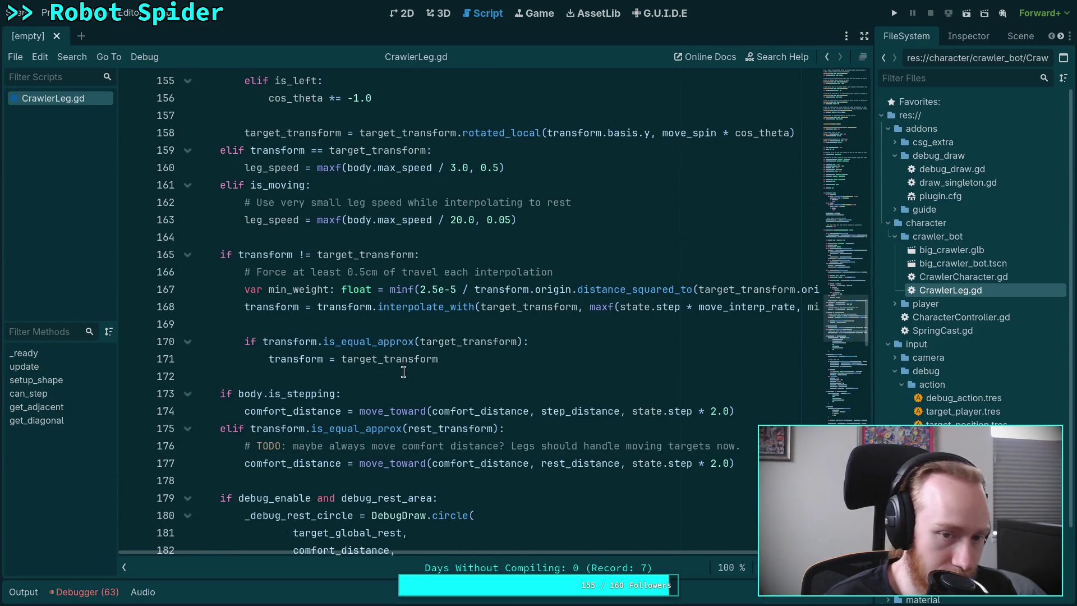
scroll(403, 372, down, 5)
scroll(403, 372, down, 5)
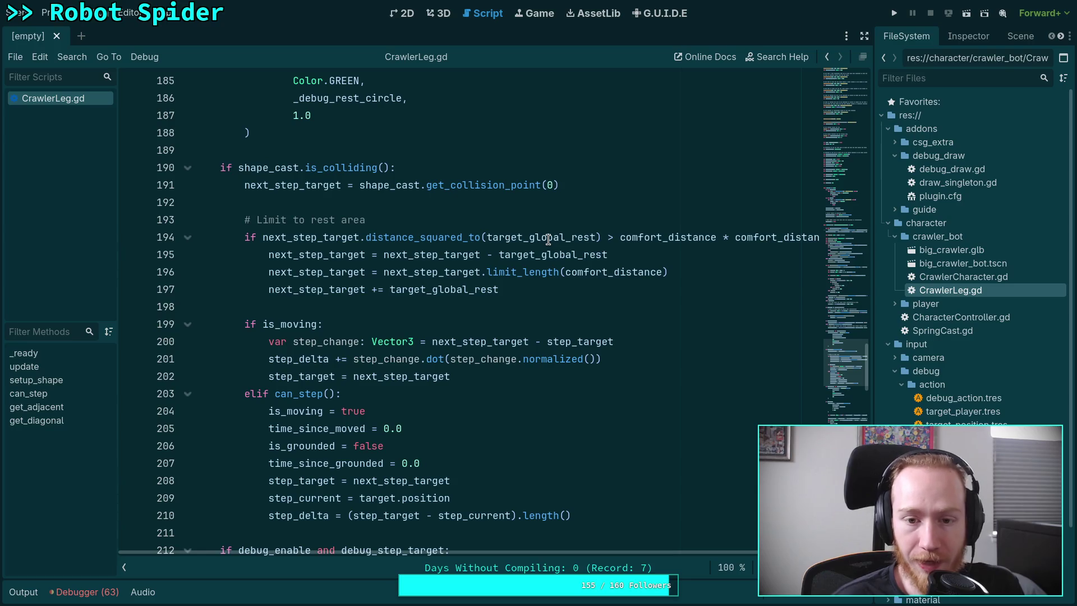
mouse_move(548, 239)
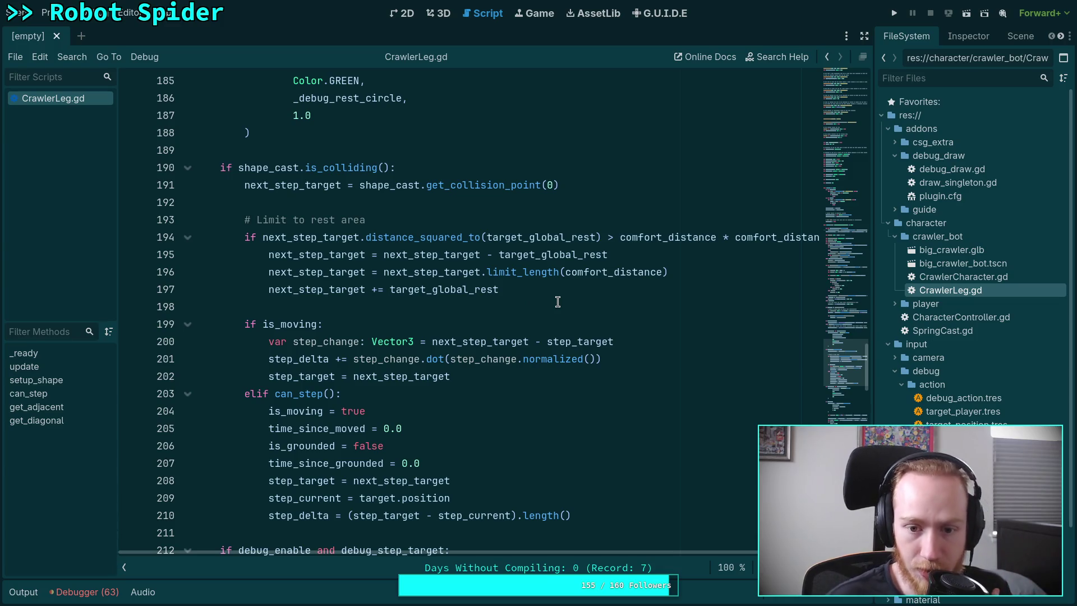
drag(873, 314, 858, 314)
click(961, 43)
click(987, 44)
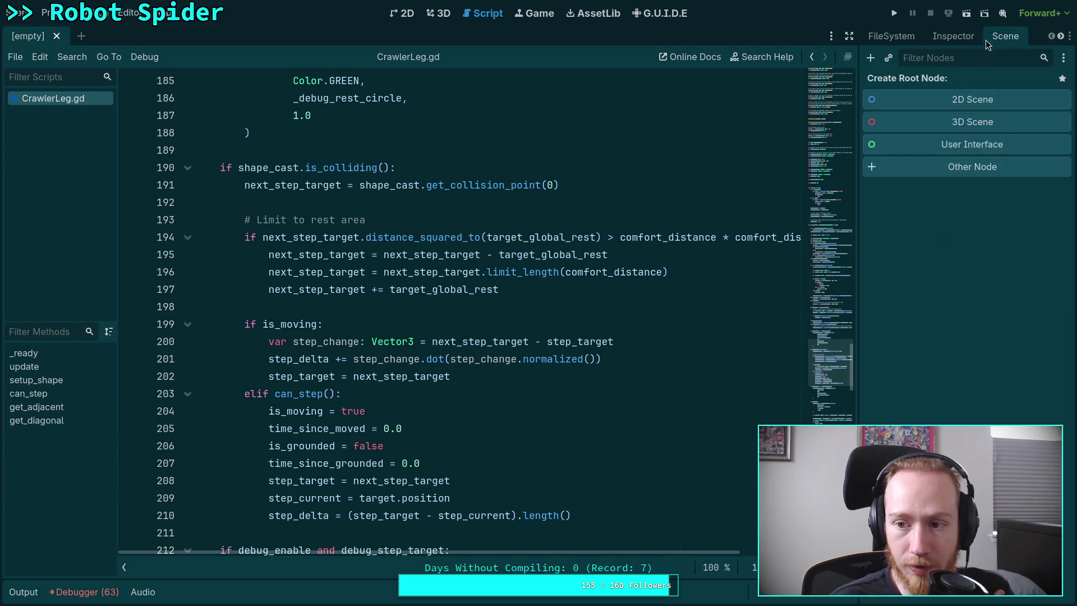
click(895, 36)
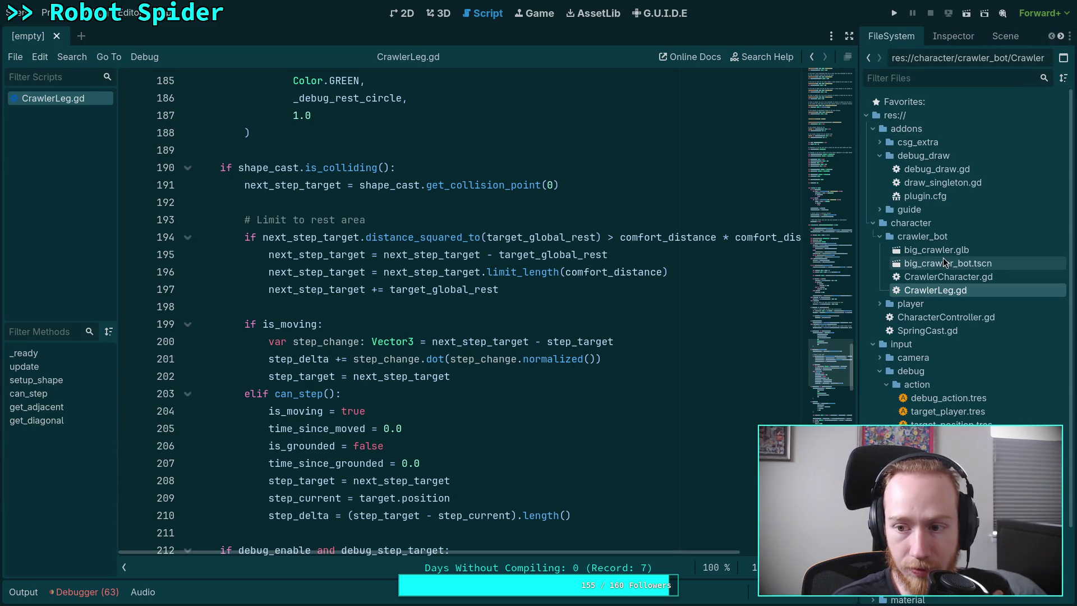
drag(819, 359, 817, 84)
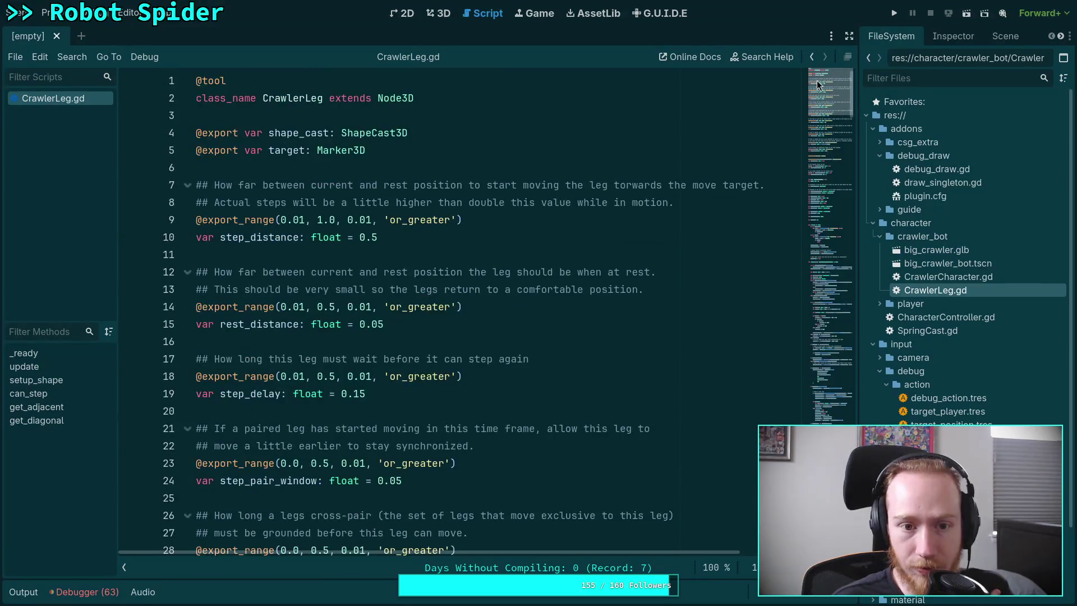
double_click(270, 134)
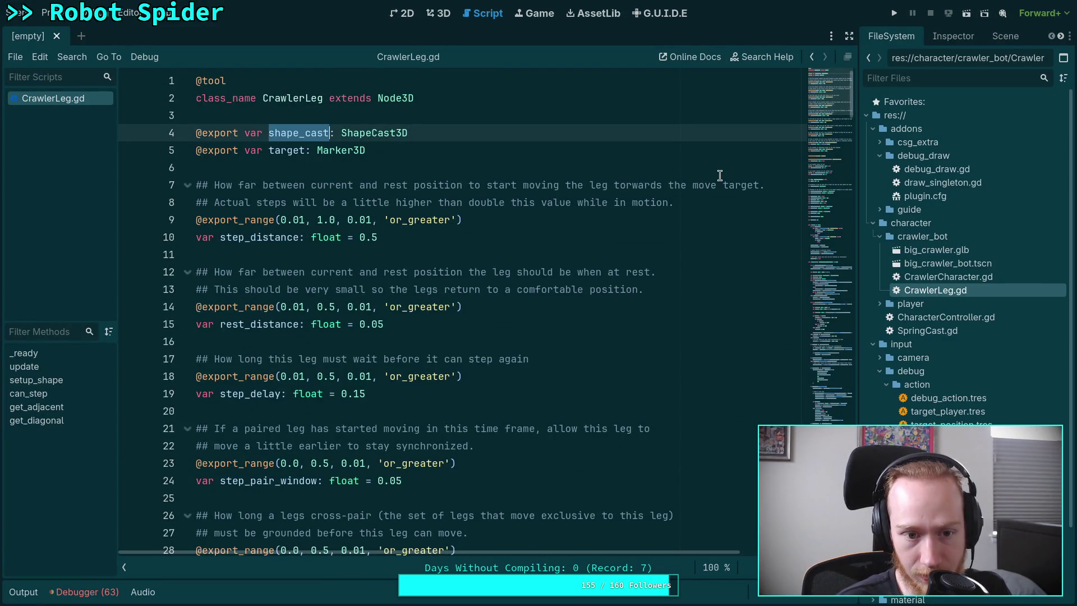
mouse_move(825, 90)
mouse_down()
mouse_move(827, 386)
mouse_move(826, 362)
mouse_up()
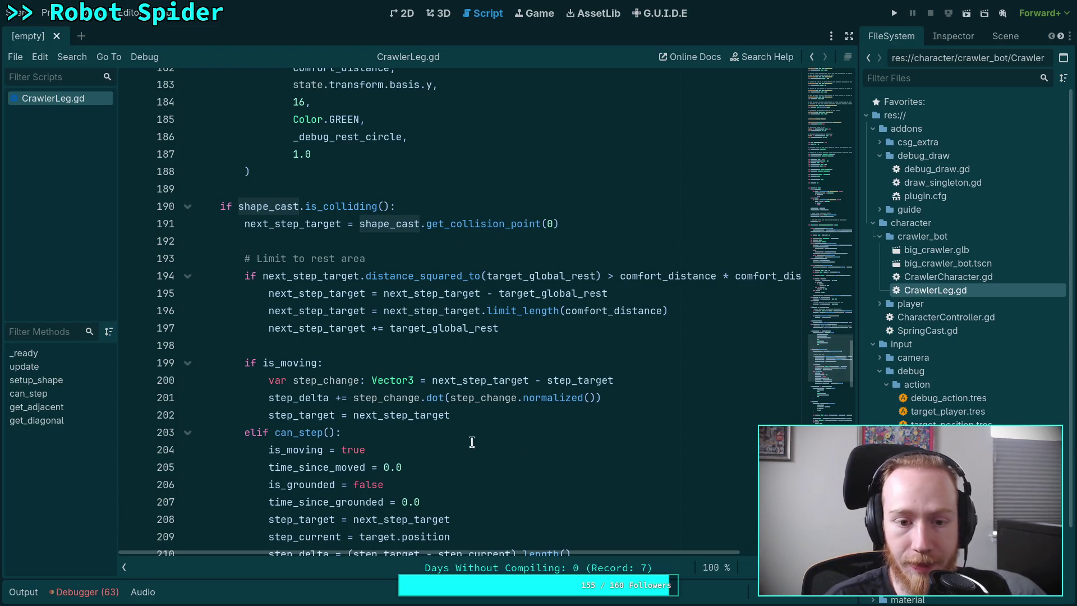
click(462, 260)
Step: Collapse the scripts panel in CrawlerLeg.gd, leaving no blank line under '# Limit to rest area'
key(Return)
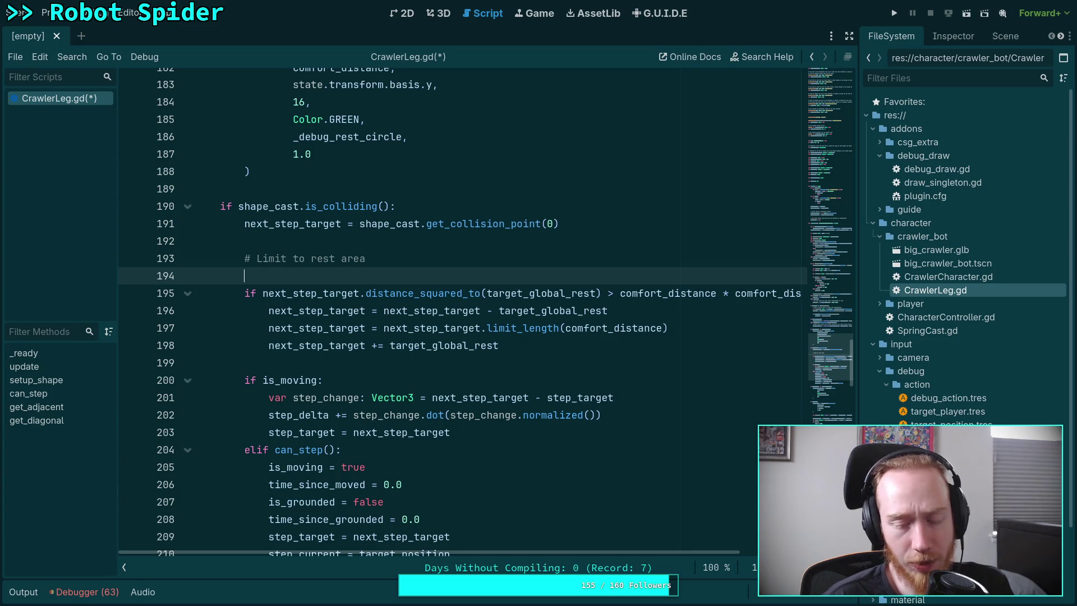
click(124, 567)
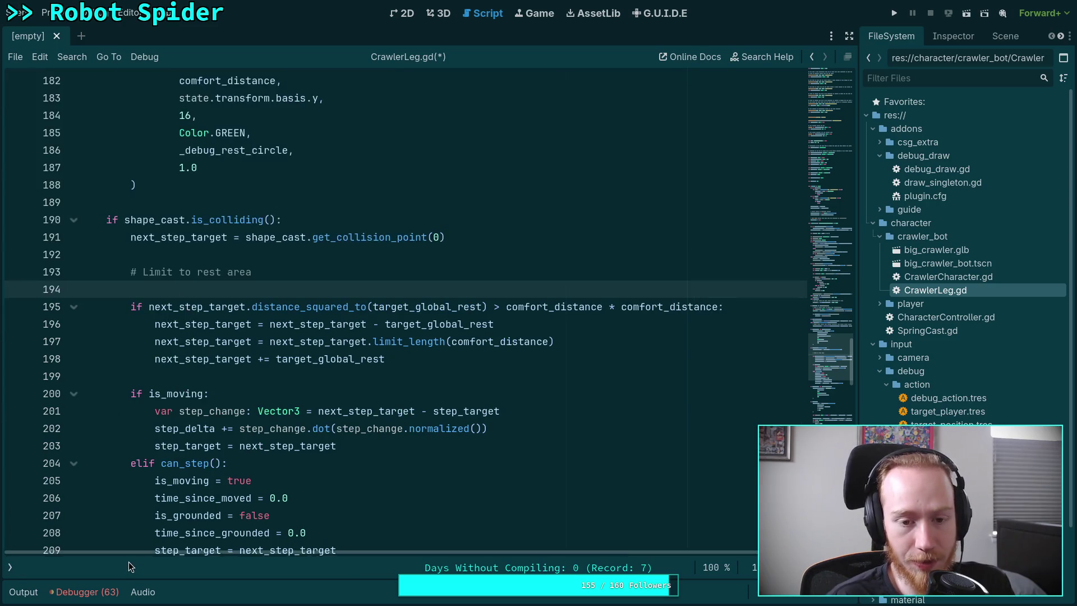
mouse_move(422, 314)
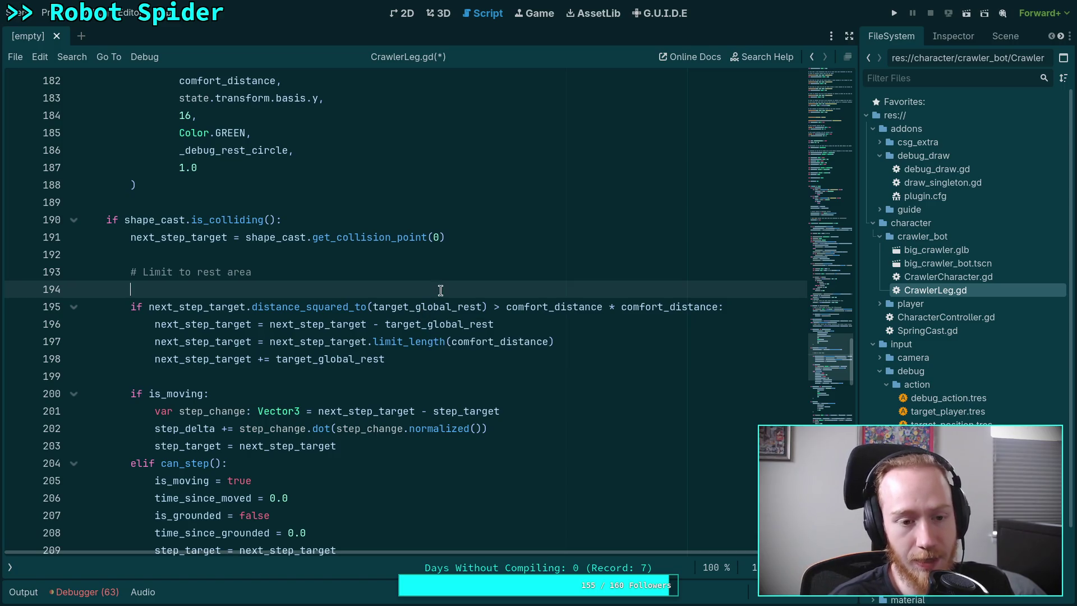
key(BackSpace)
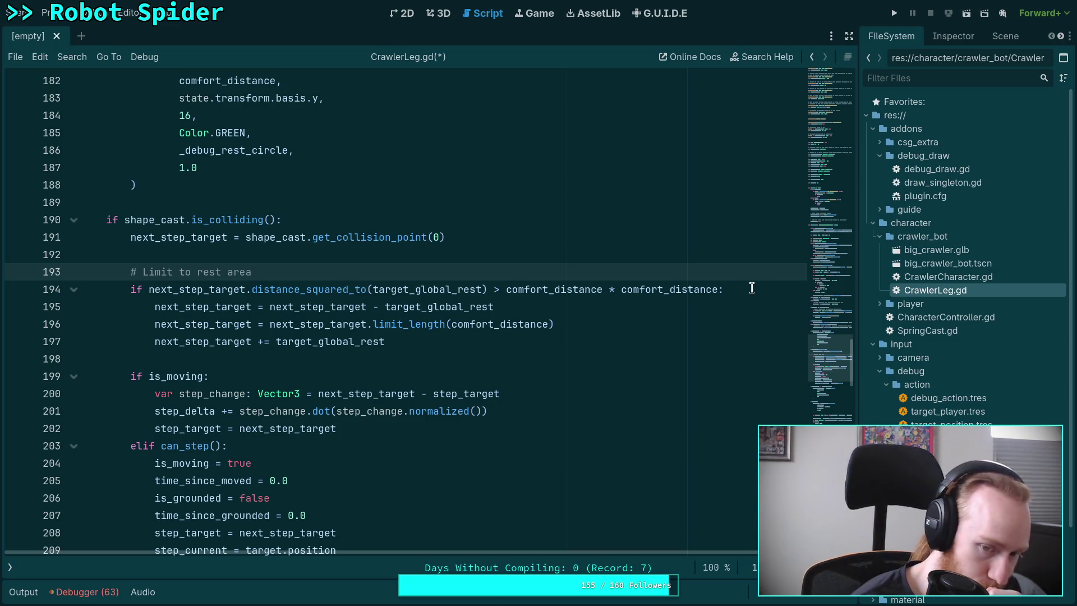
click(751, 288)
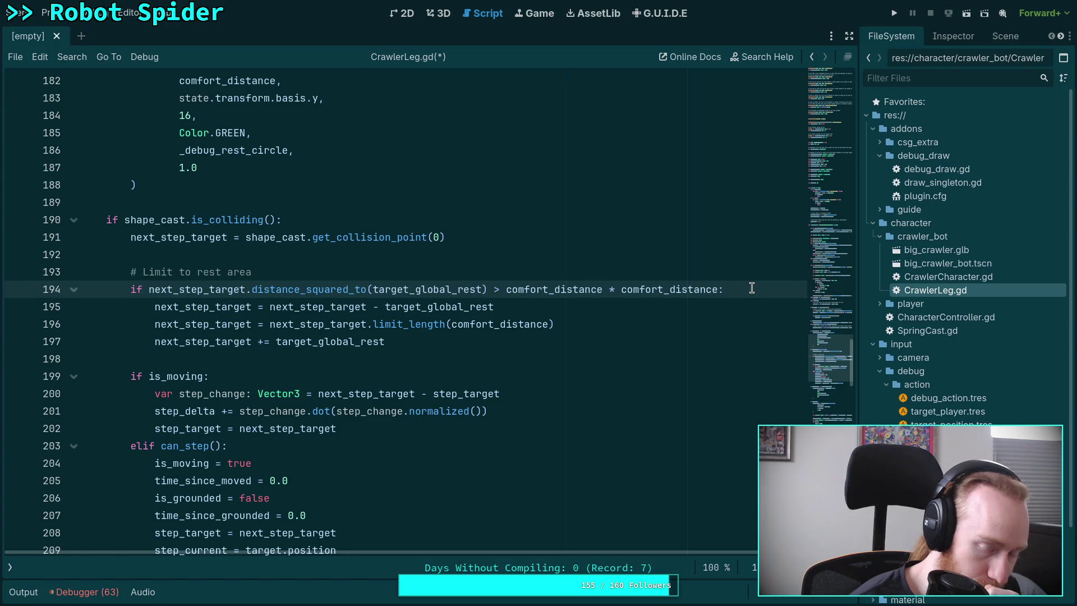
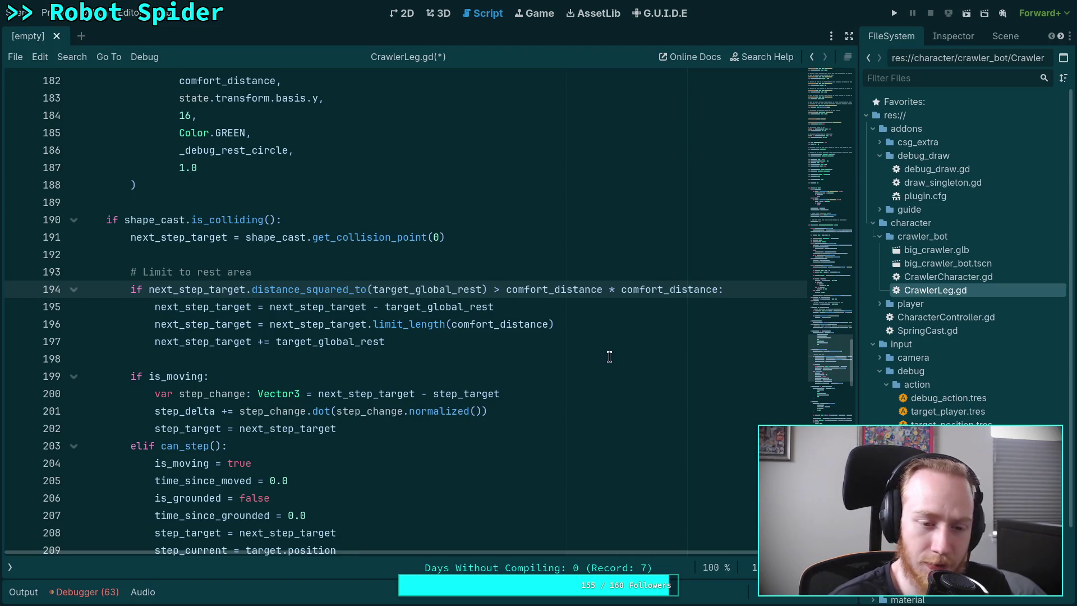
Step: Review the uses of target_global_rest in CrawlerLeg.gd, returning to line 195
click(456, 304)
scroll(456, 337, up, 5)
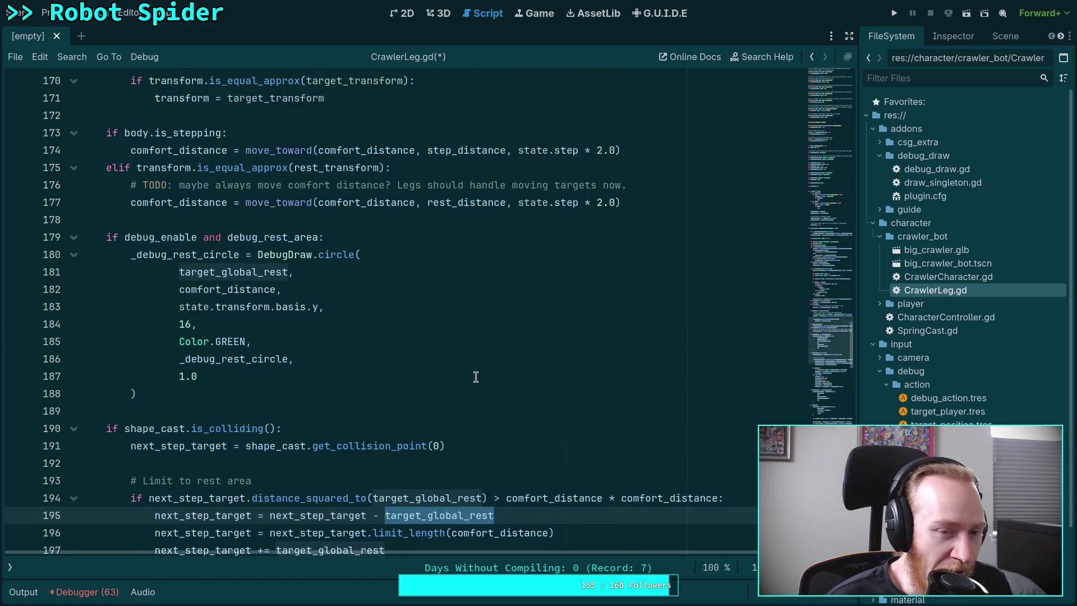
scroll(456, 365, up, 15)
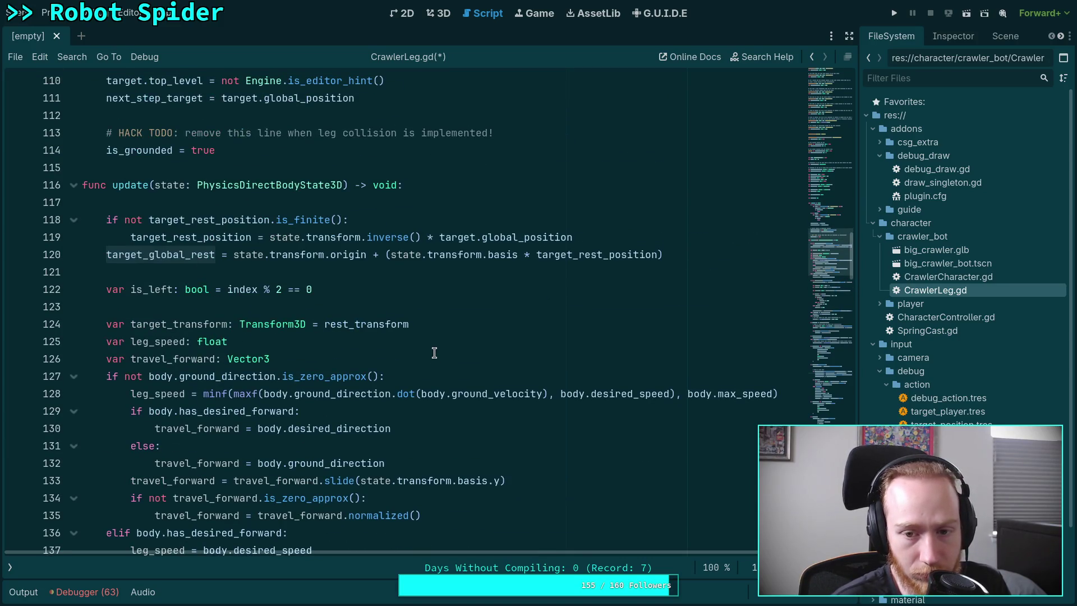
scroll(479, 321, down, 1)
key(F3)
key(F3)
key(F3)
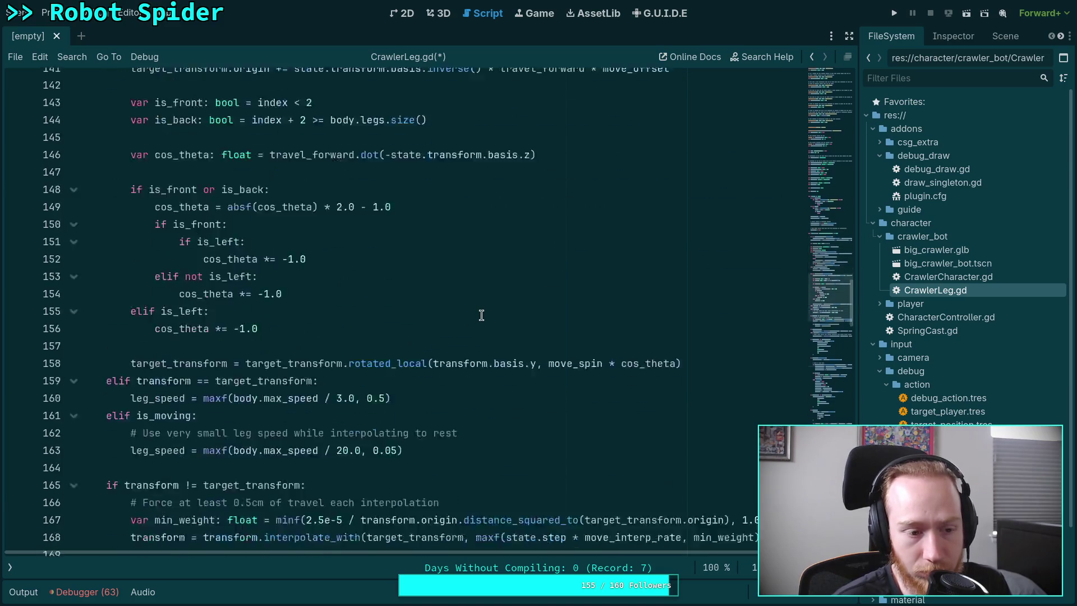
Step: Insert a new indented line after line 195, inside the rest-area limit block
click(554, 395)
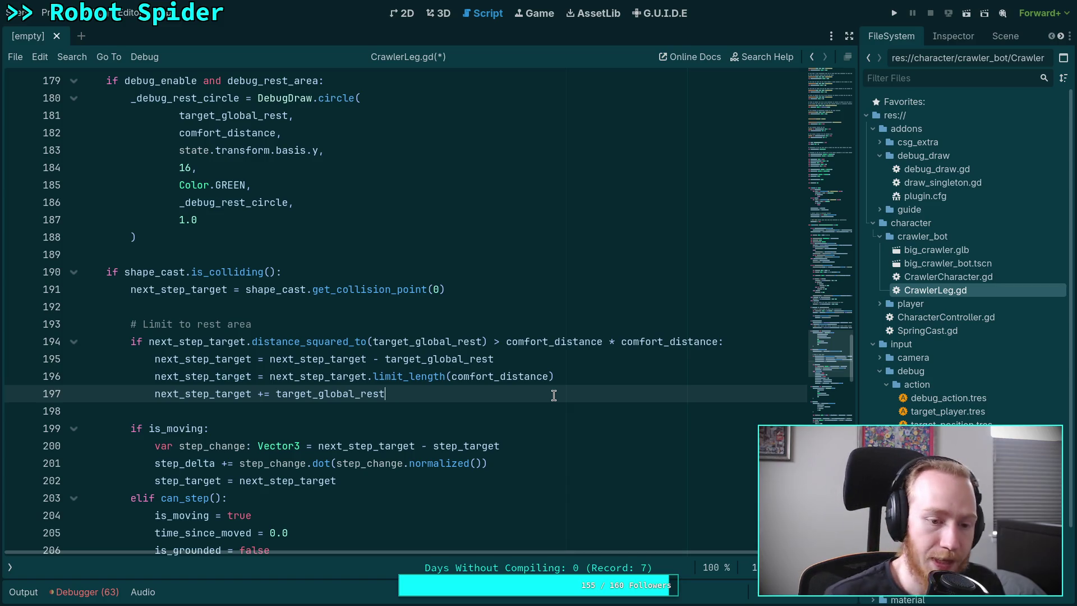
click(578, 357)
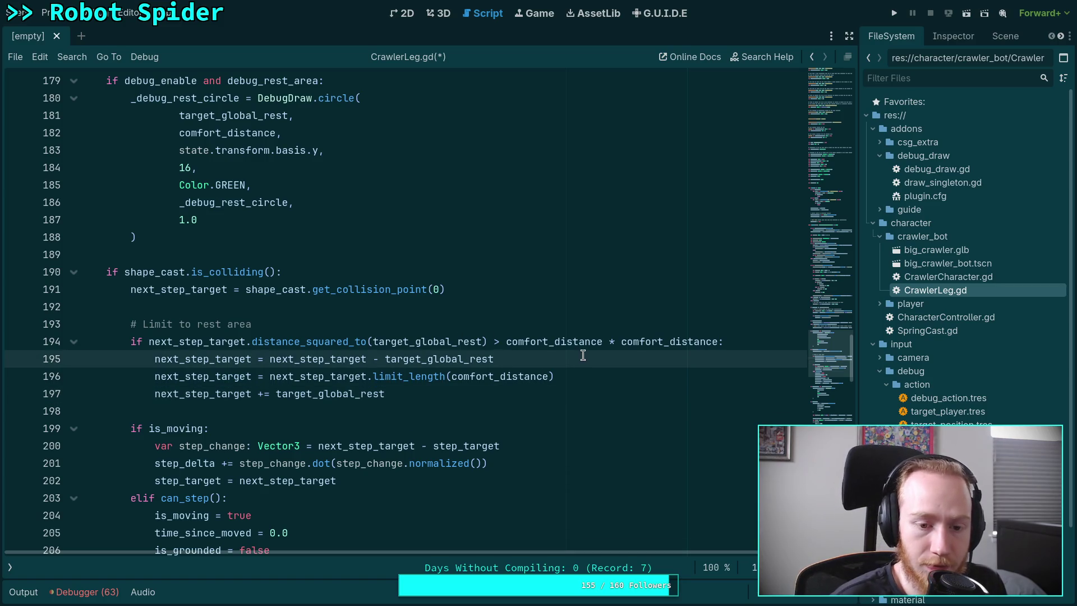
key(Return)
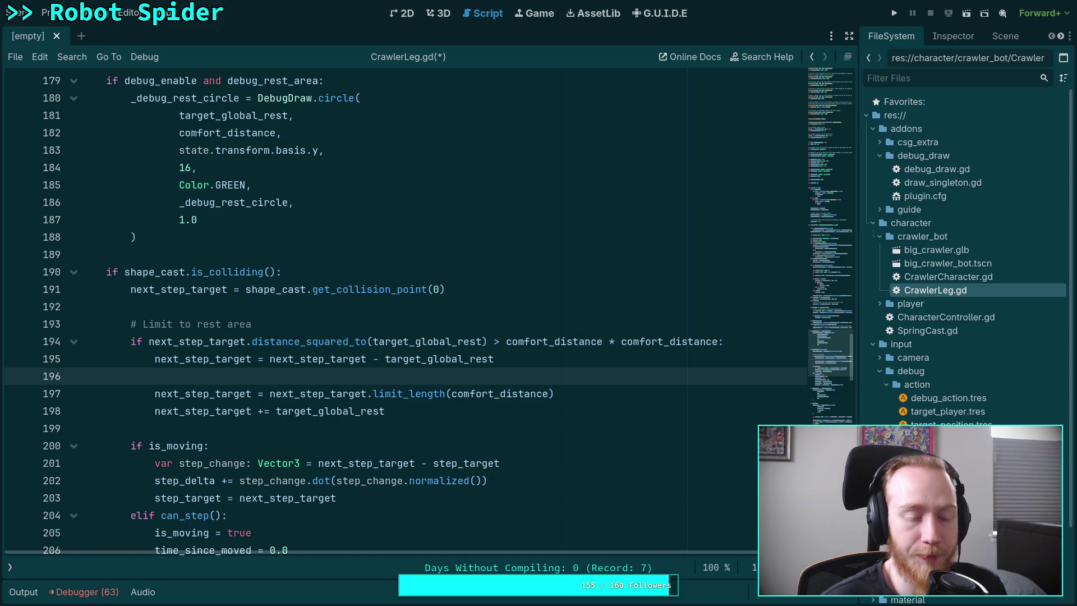
scroll(456, 372, down, 4)
scroll(222, 370, down, 2)
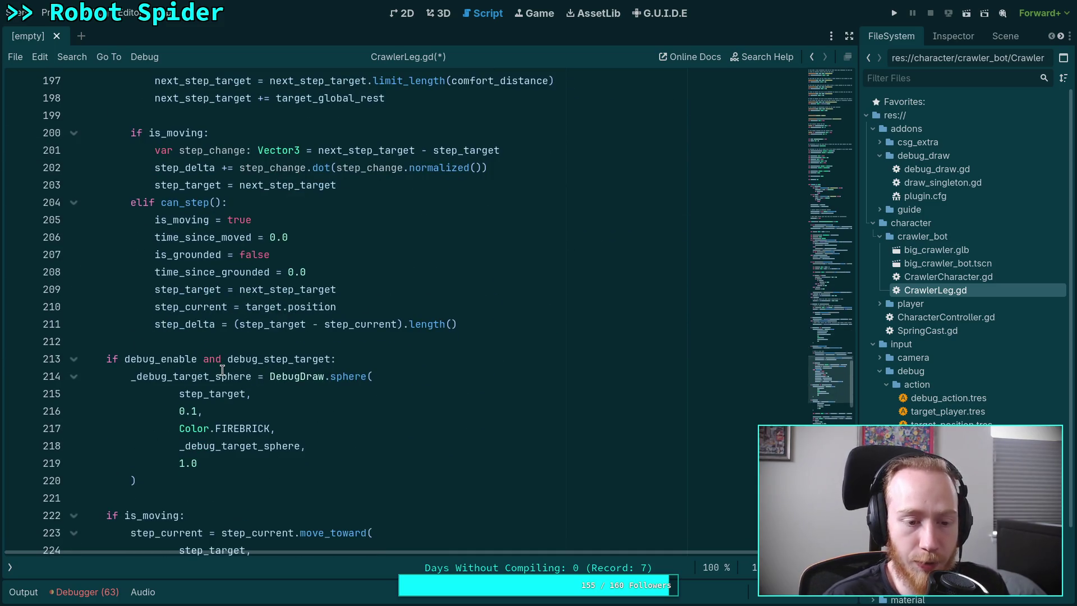
scroll(222, 371, down, 6)
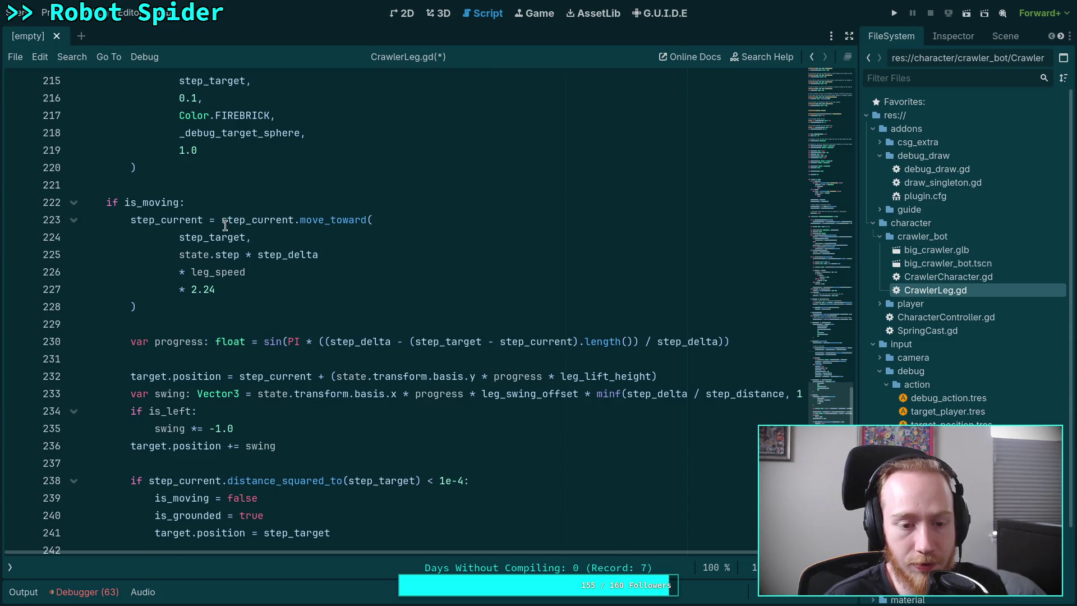
scroll(225, 226, down, 5)
scroll(288, 263, up, 20)
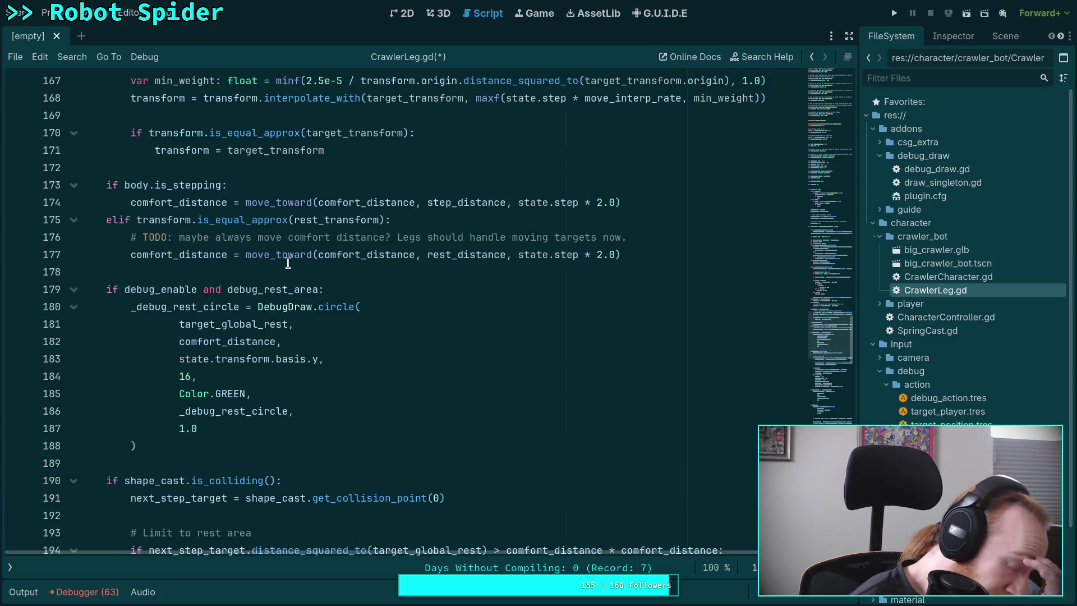
scroll(288, 263, up, 6)
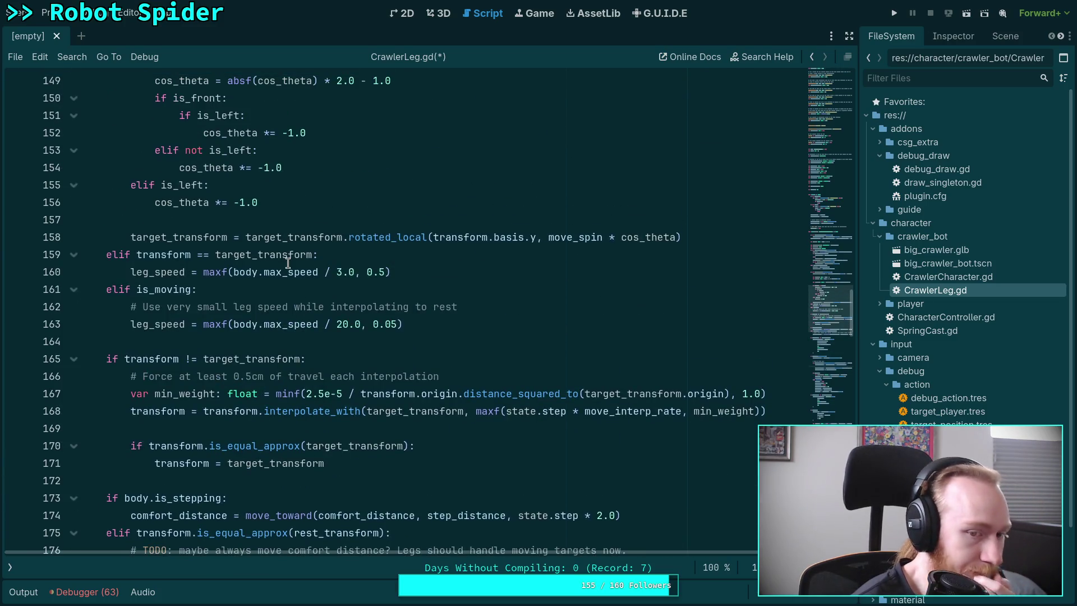
scroll(280, 267, up, 1)
double_click(164, 307)
scroll(225, 282, up, 2)
scroll(225, 282, up, 3)
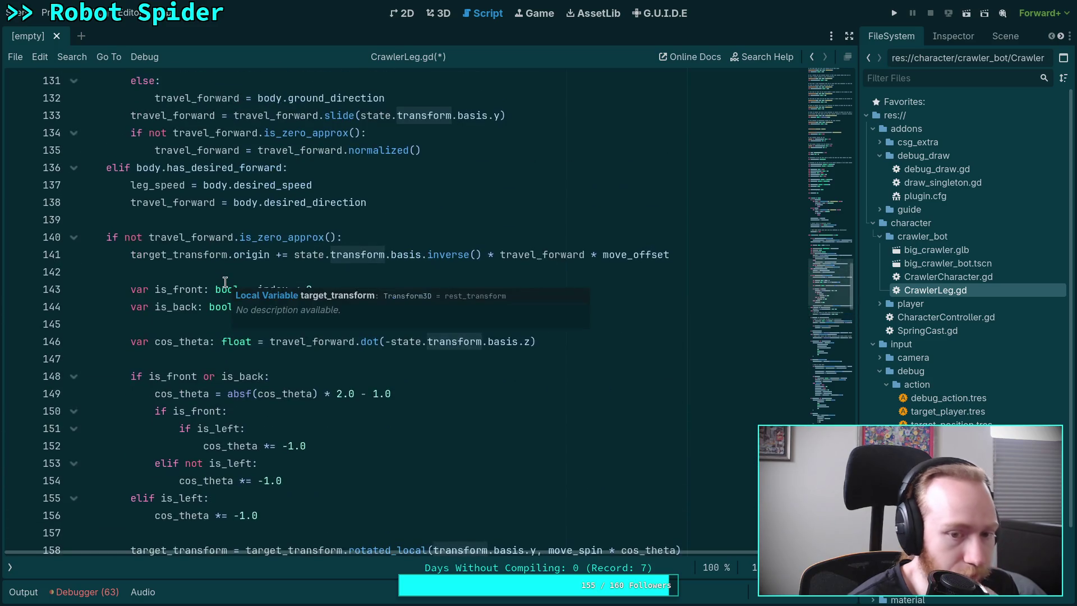
scroll(240, 269, down, 5)
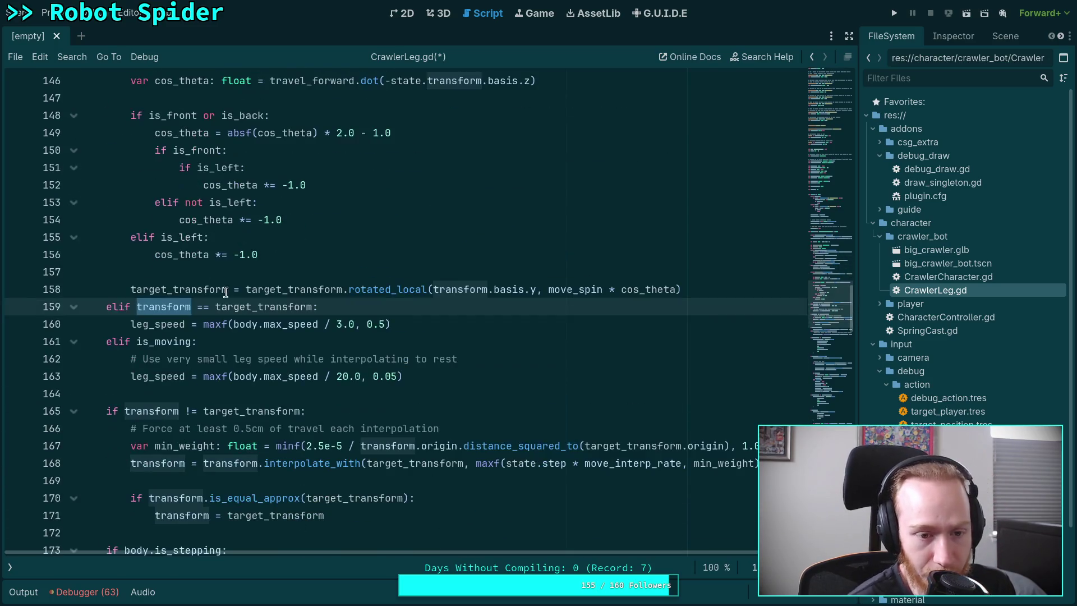
click(254, 307)
double_click(254, 307)
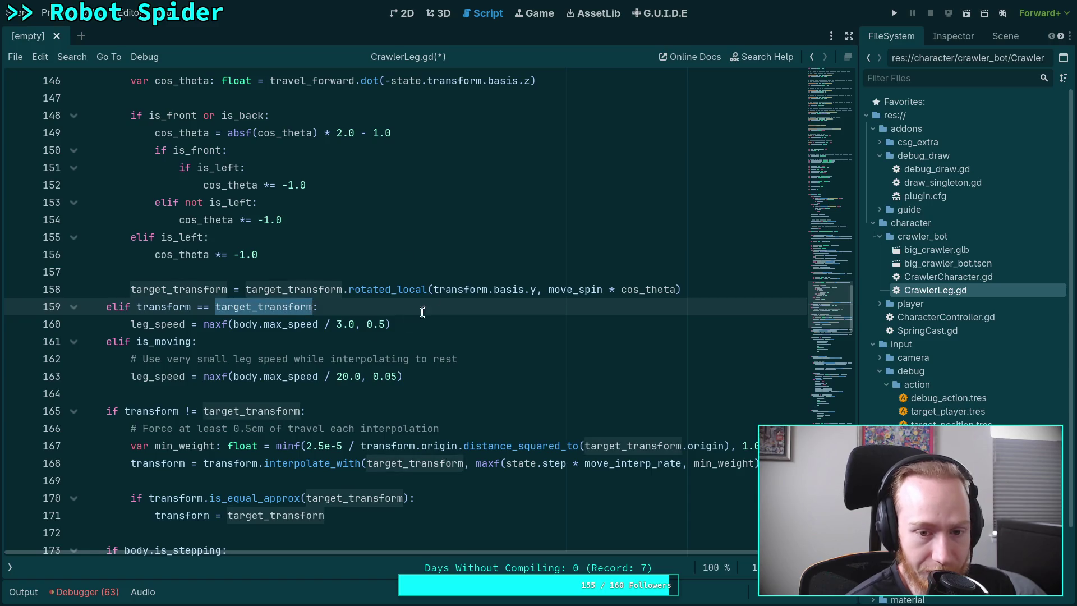
scroll(336, 325, down, 7)
scroll(335, 330, down, 12)
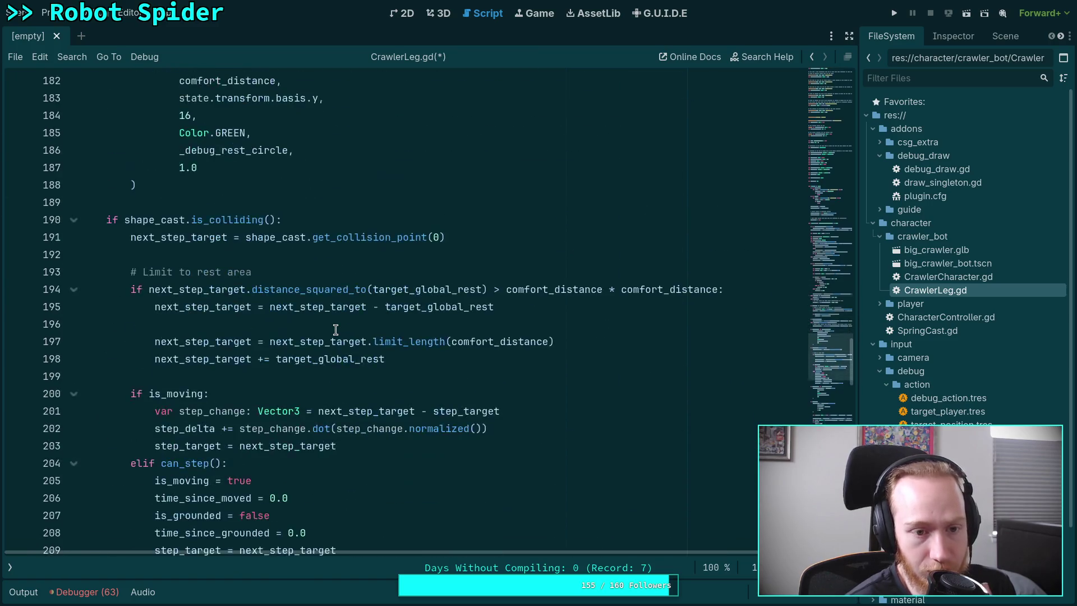
scroll(333, 335, down, 6)
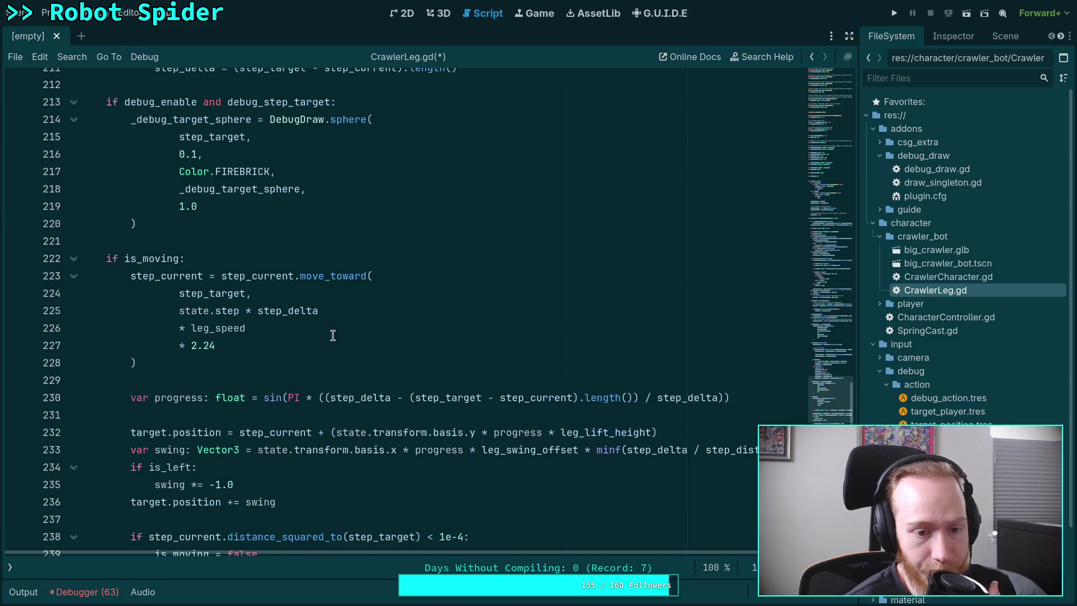
scroll(332, 335, up, 8)
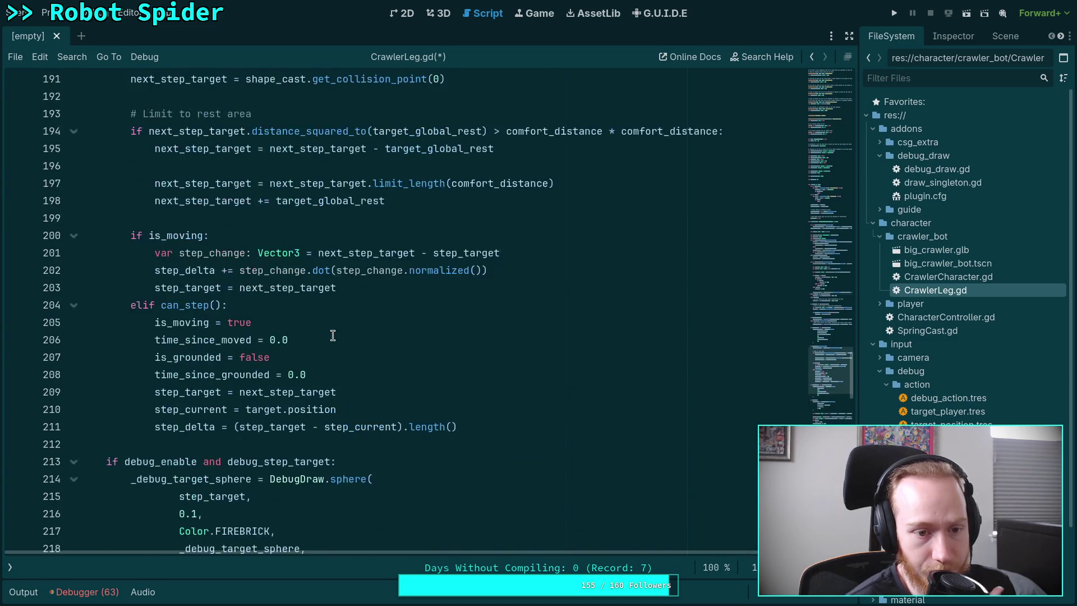
click(496, 327)
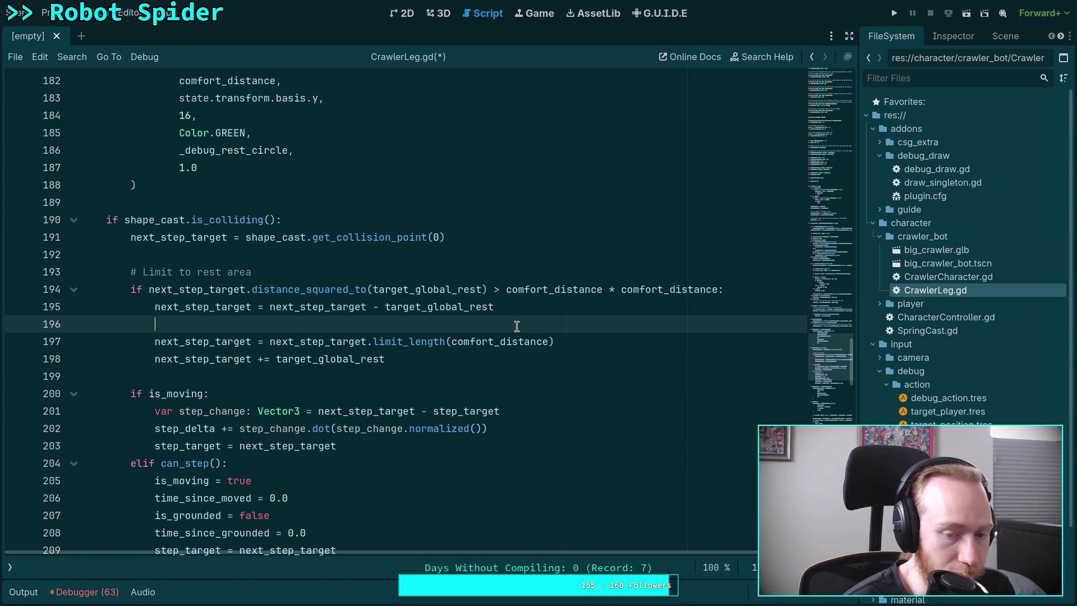
scroll(364, 314, up, 20)
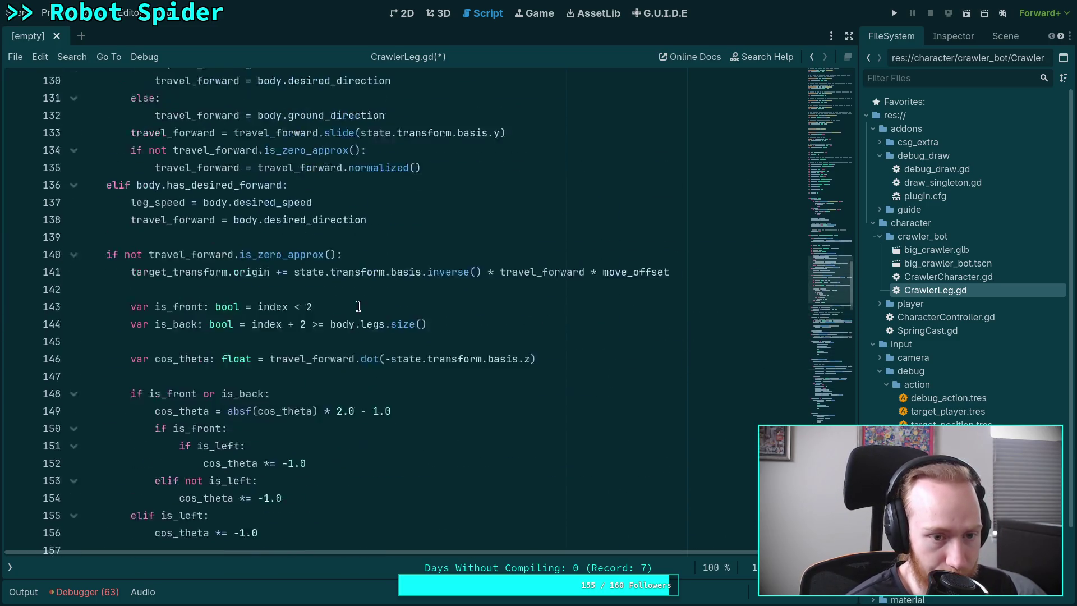
double_click(159, 254)
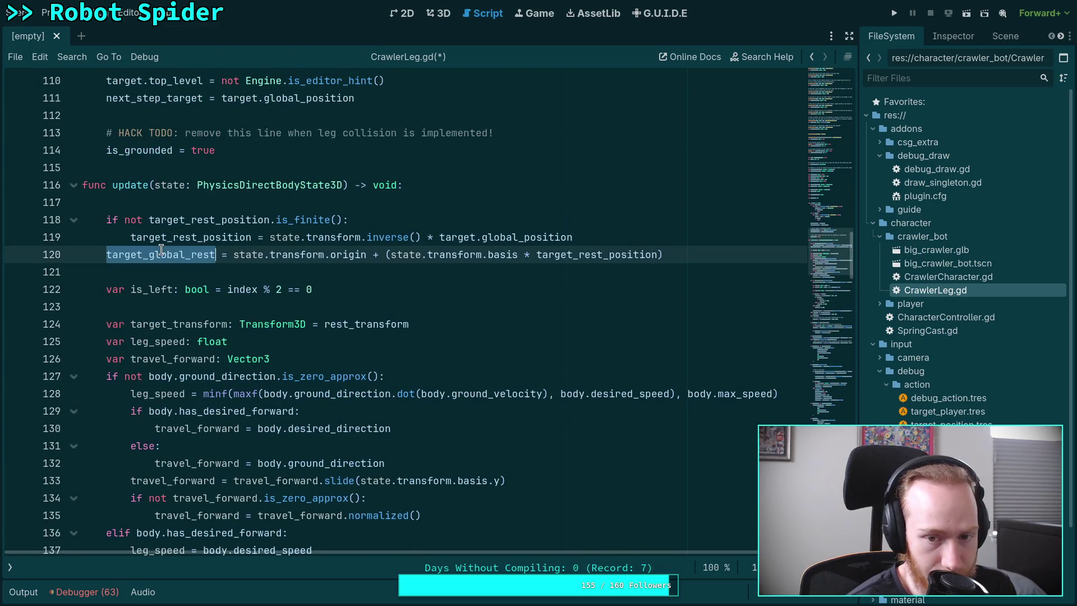
double_click(597, 255)
mouse_move(397, 257)
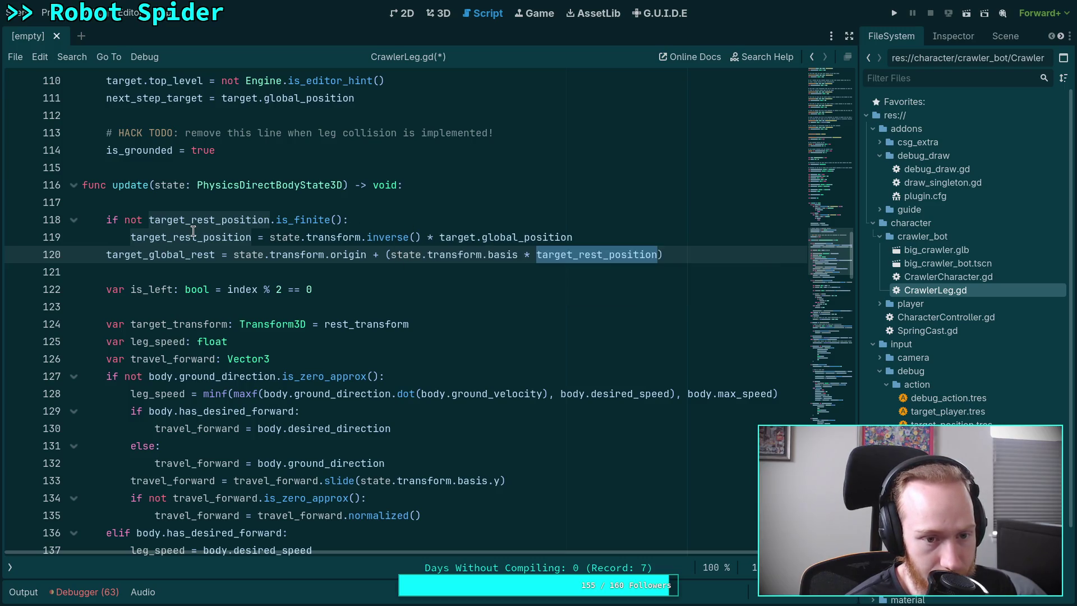
mouse_move(193, 231)
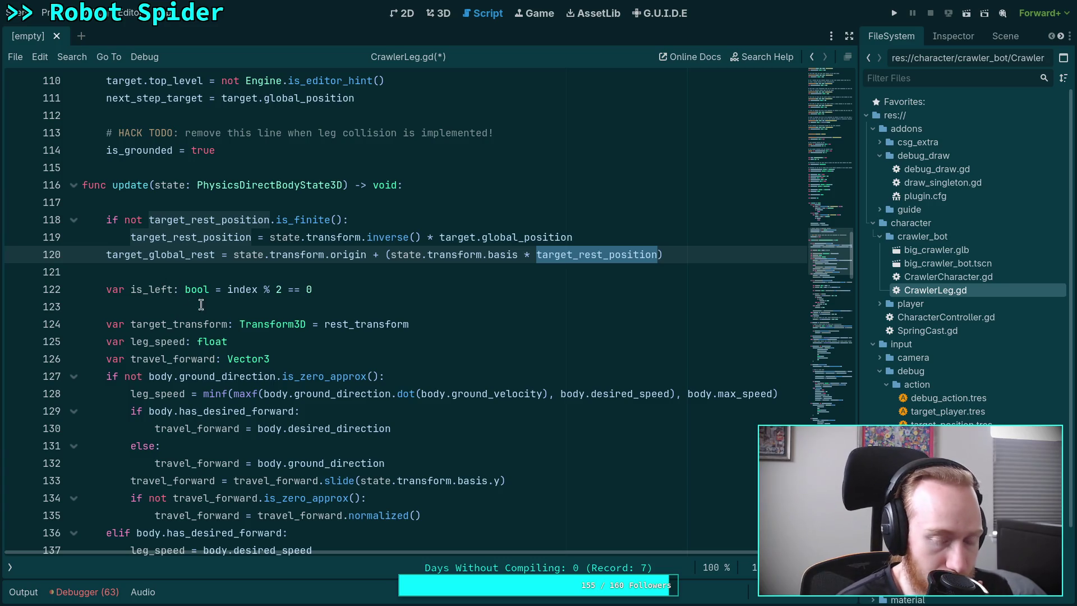
scroll(297, 355, up, 2)
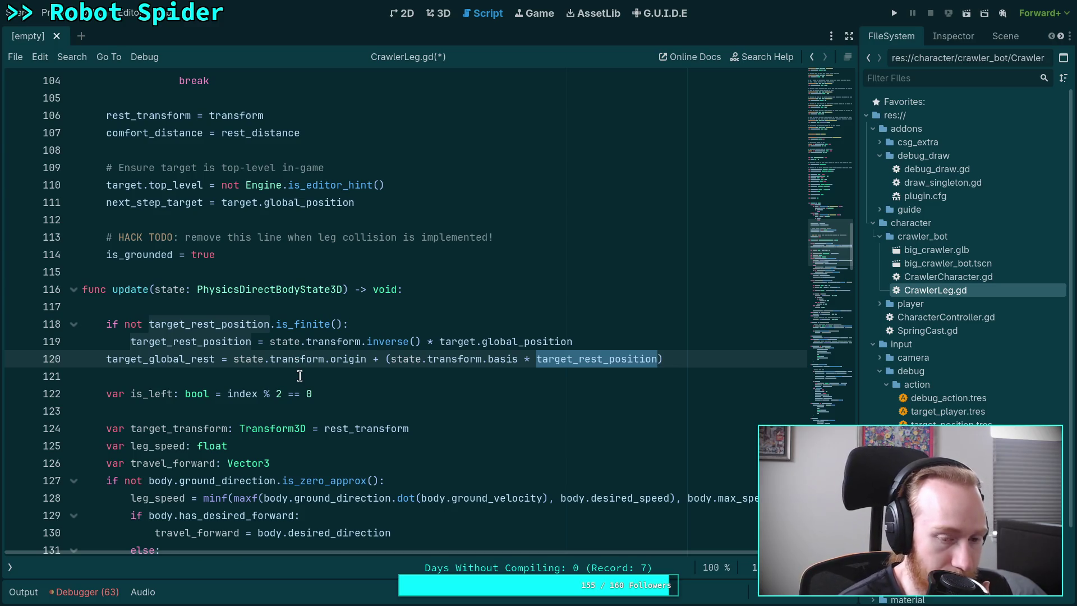
scroll(300, 375, down, 6)
scroll(303, 371, up, 5)
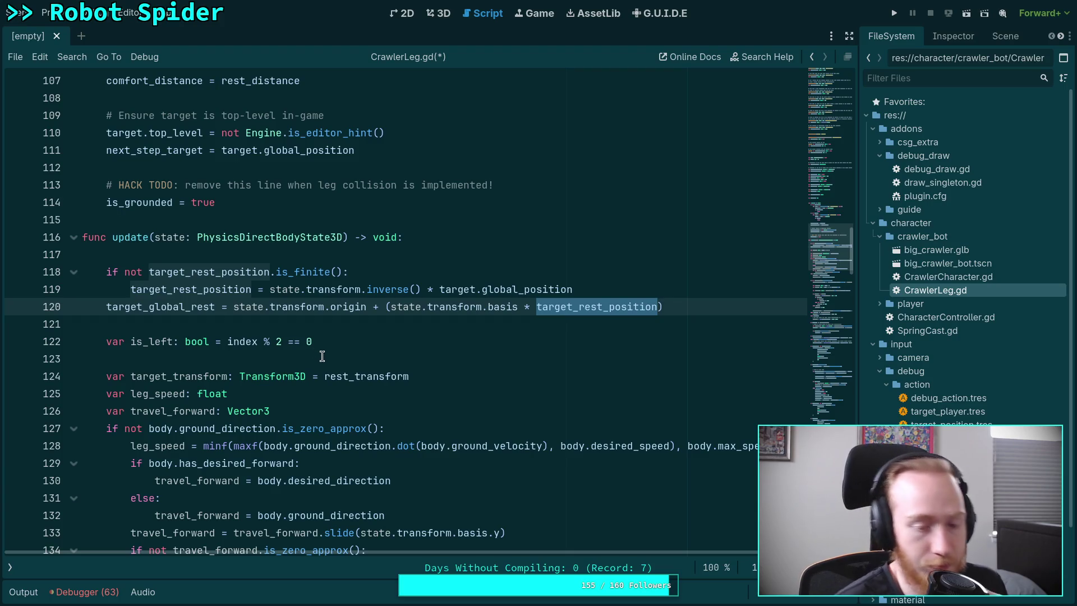
scroll(323, 352, down, 12)
scroll(347, 345, down, 13)
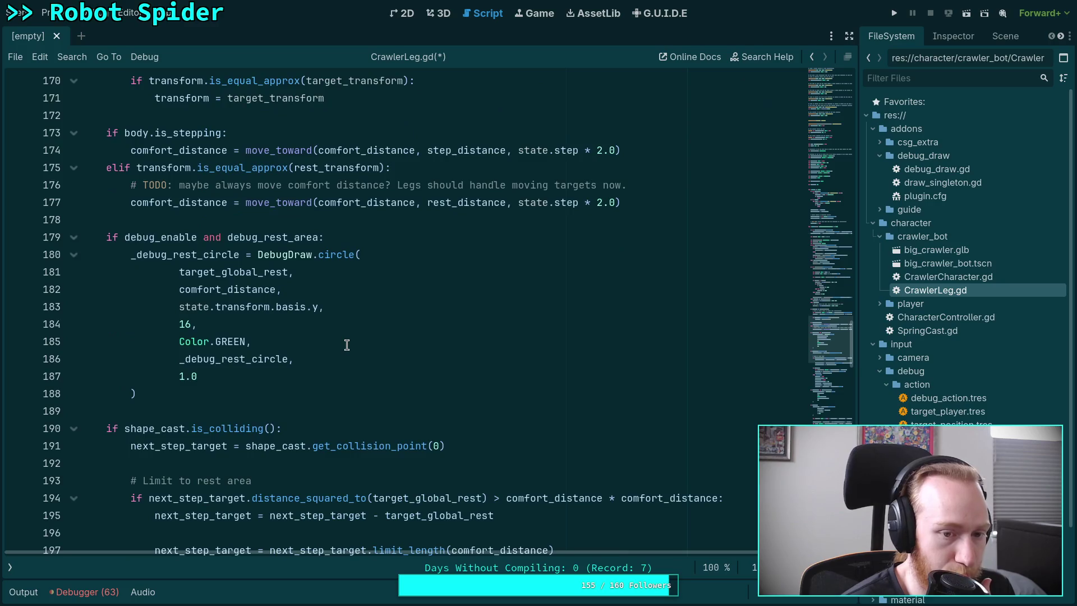
scroll(347, 345, down, 4)
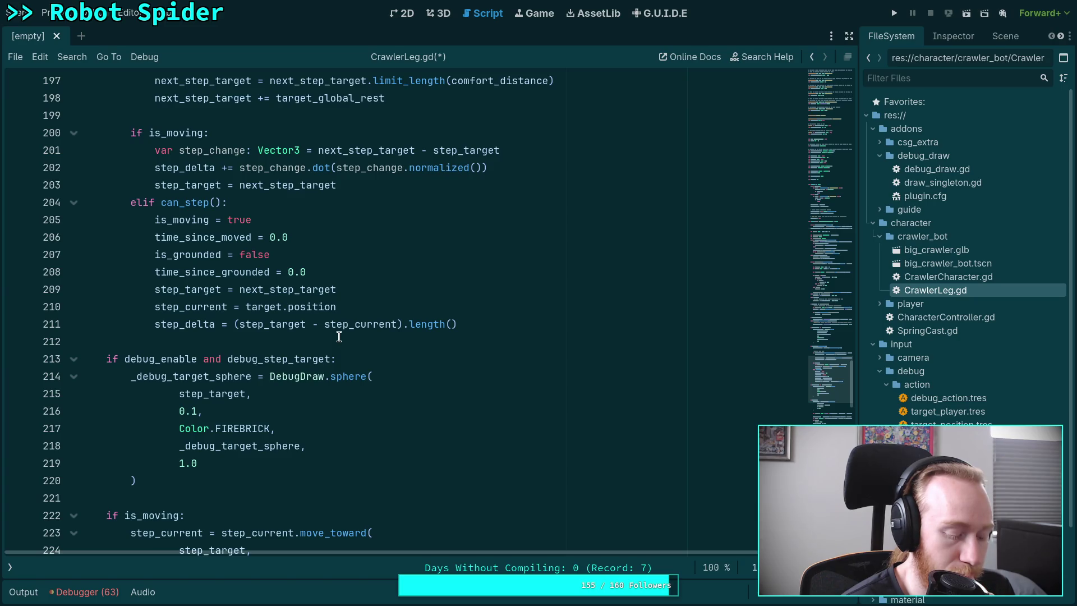
scroll(339, 337, down, 8)
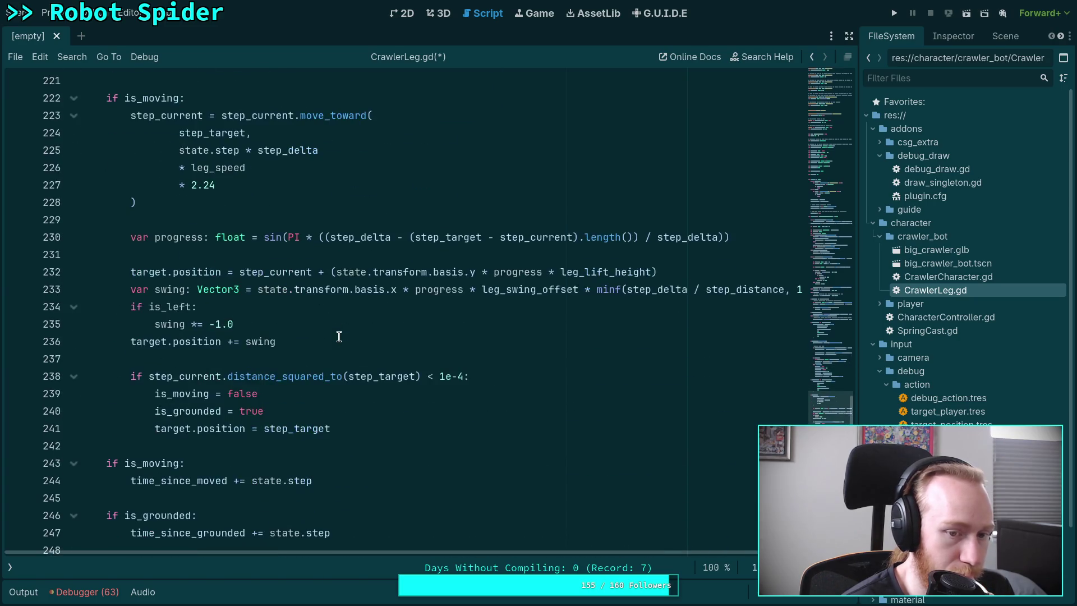
scroll(339, 337, down, 2)
scroll(339, 337, up, 17)
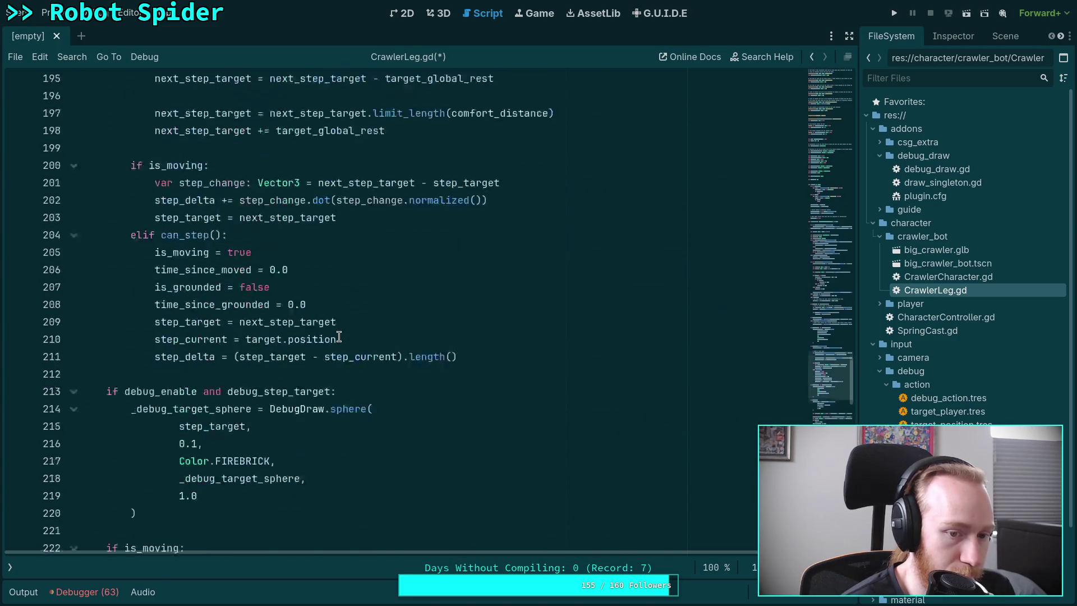
click(555, 428)
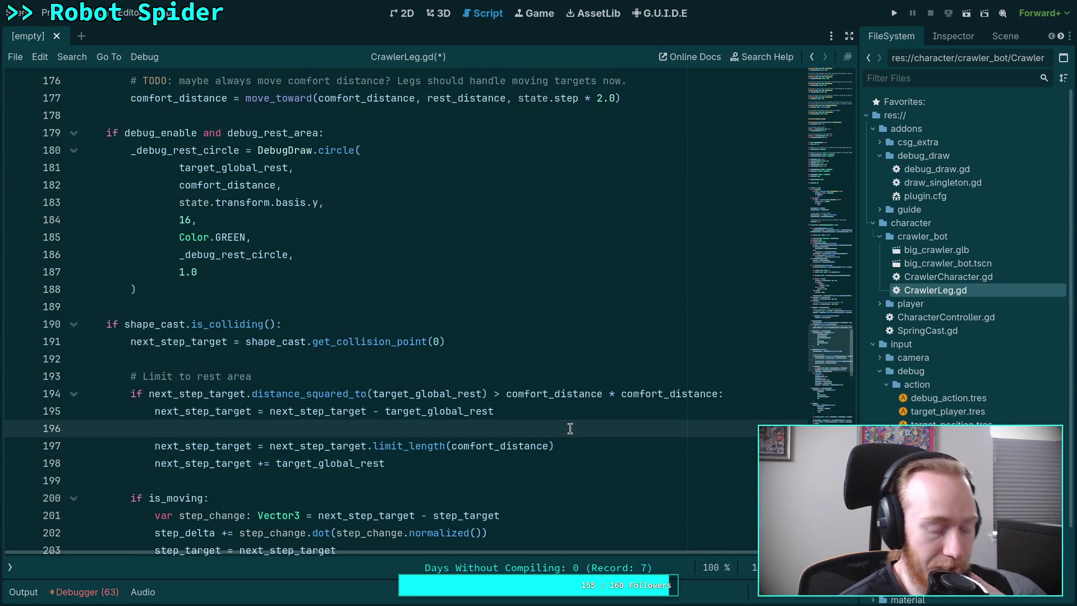